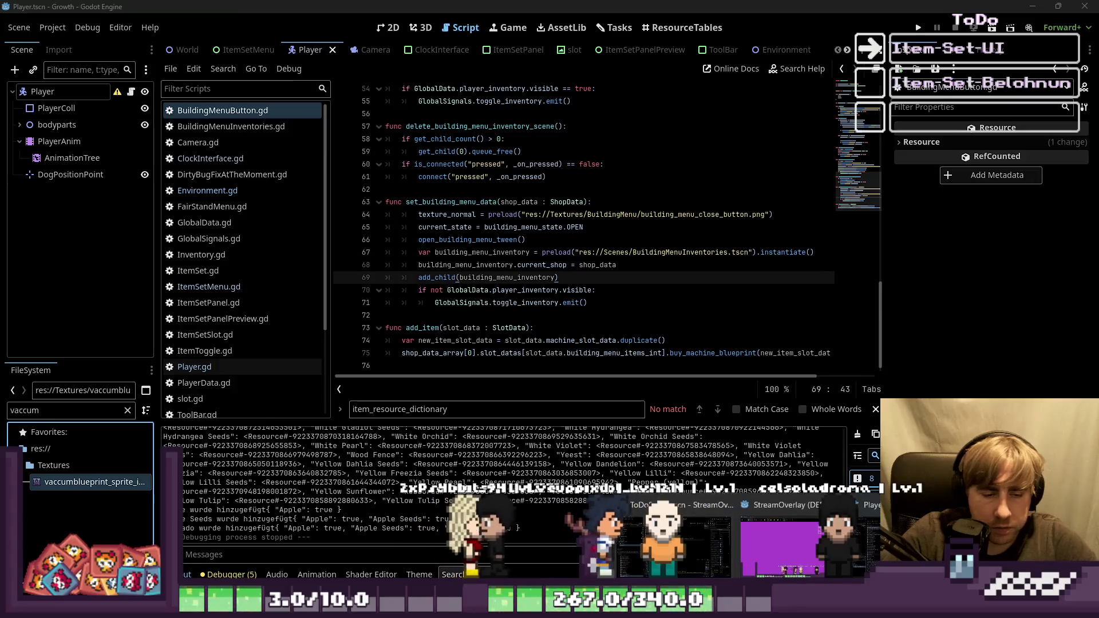
Switch from Godot to Aseprite and paste the copied 16x16 icon onto Sprite-0001.
click(594, 564)
key(ctrl+v)
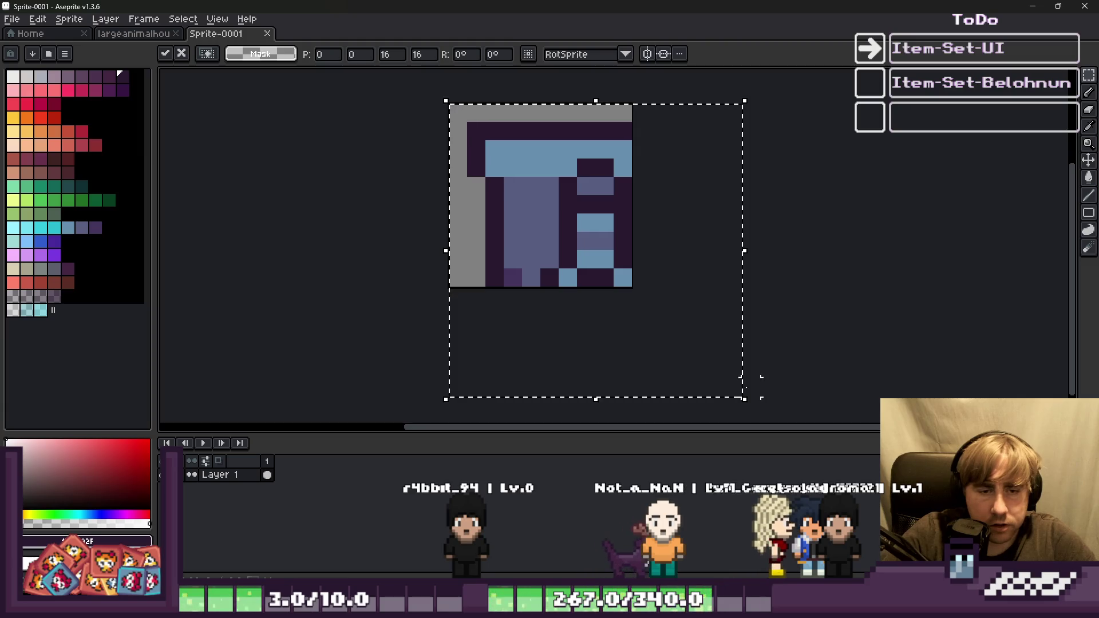
Scale the pasted icon down from 16x16 to 10x10 and commit it.
mouse_move(743, 399)
mouse_down()
mouse_move(658, 300)
mouse_move(634, 289)
mouse_up()
scroll(512, 209, up, 1)
key(Return)
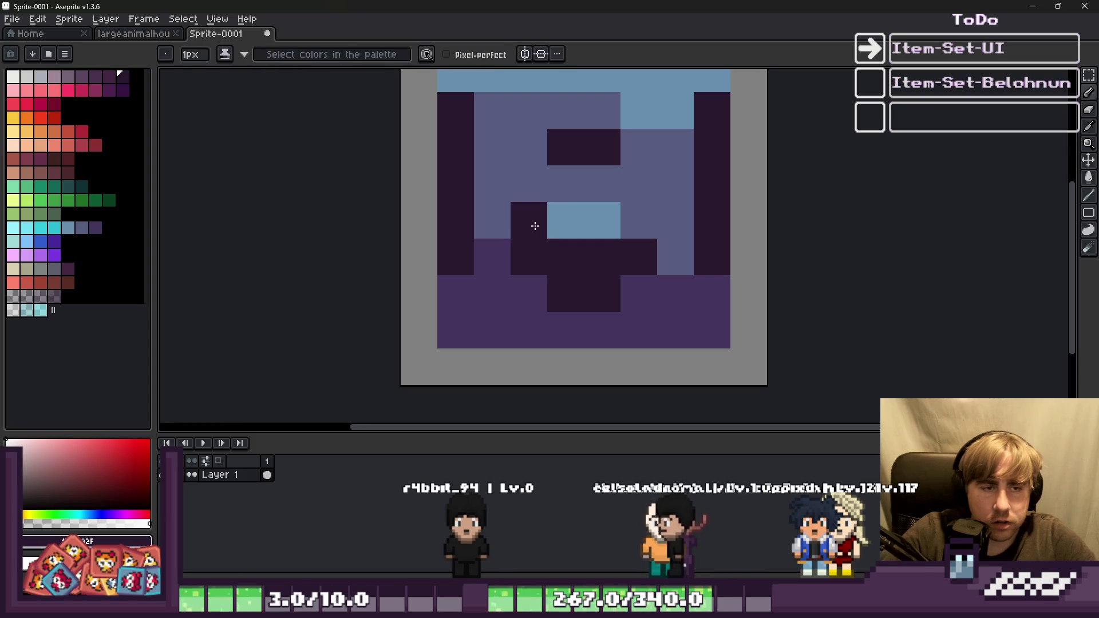
Repaint fifth-row pixels light blue and add four dark purple pixels.
click(533, 226)
click(564, 232)
alt+click(601, 221)
drag(565, 232, 531, 237)
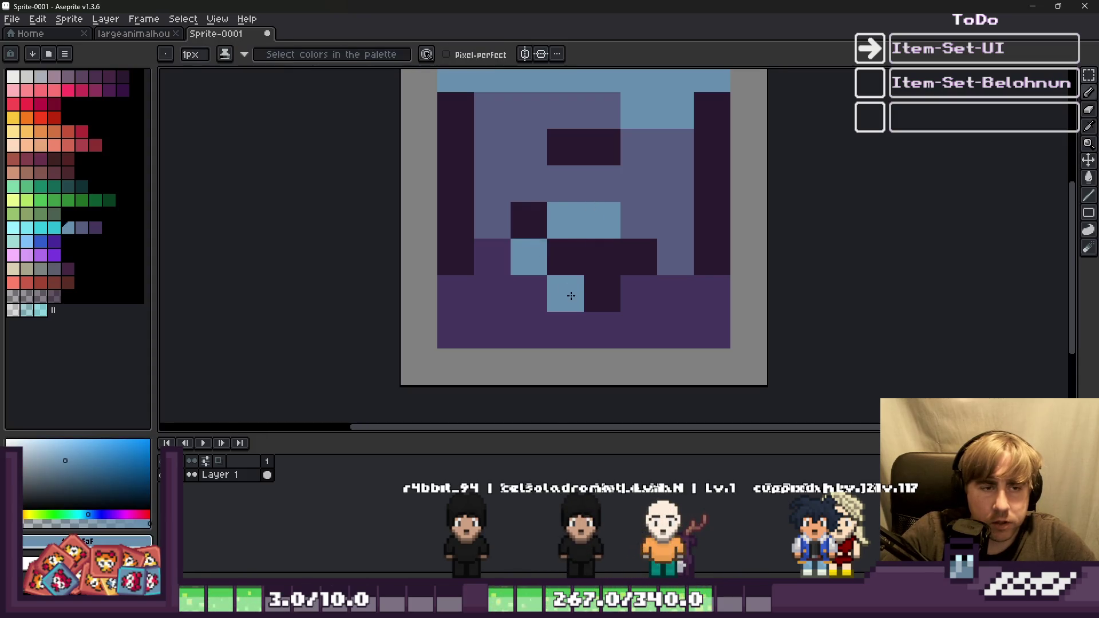
drag(571, 295, 638, 269)
alt+click(458, 246)
mouse_move(528, 221)
mouse_down()
mouse_move(496, 260)
mouse_move(525, 297)
mouse_move(488, 331)
mouse_move(696, 319)
mouse_move(646, 288)
mouse_move(624, 189)
mouse_move(642, 118)
mouse_up()
Turn four purple pixels dark and paint two pixels purple.
scroll(610, 272, down, 3)
scroll(610, 272, up, 3)
mouse_move(613, 204)
mouse_down()
mouse_move(567, 201)
mouse_move(542, 265)
mouse_up()
alt+click(528, 196)
drag(528, 196, 594, 205)
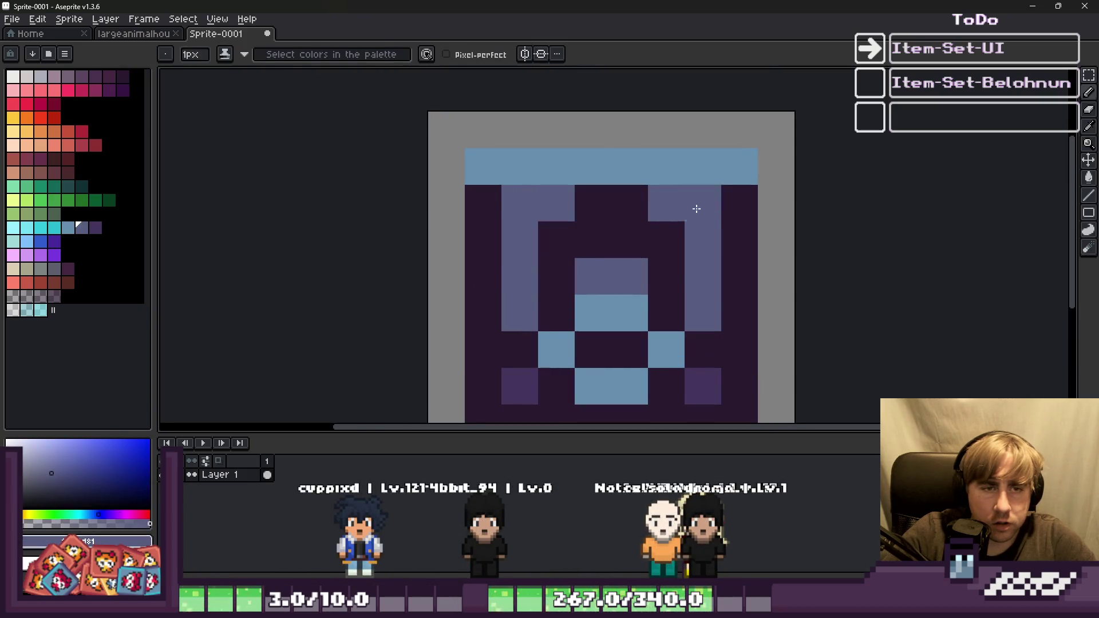
Make the light-blue top band dark, adding light-blue corner bracket pixels below it.
alt+click(733, 191)
drag(745, 170, 495, 172)
alt+click(682, 196)
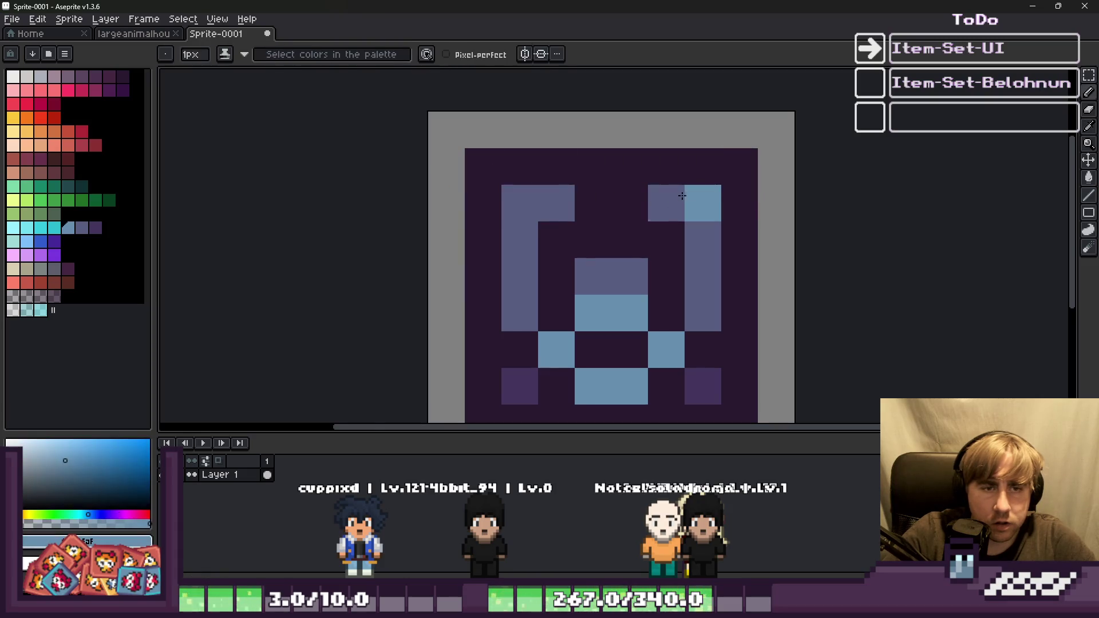
drag(682, 196, 513, 206)
mouse_move(680, 233)
mouse_down()
mouse_move(634, 237)
mouse_move(640, 262)
mouse_move(596, 299)
mouse_move(589, 263)
mouse_move(657, 258)
mouse_move(589, 274)
mouse_up()
Recolour the pixels around the notch in purple-blue and dark purple.
alt+click(630, 275)
click(692, 245)
alt+click(699, 277)
click(686, 246)
alt+click(640, 269)
alt+click(657, 258)
scroll(590, 274, down, 4)
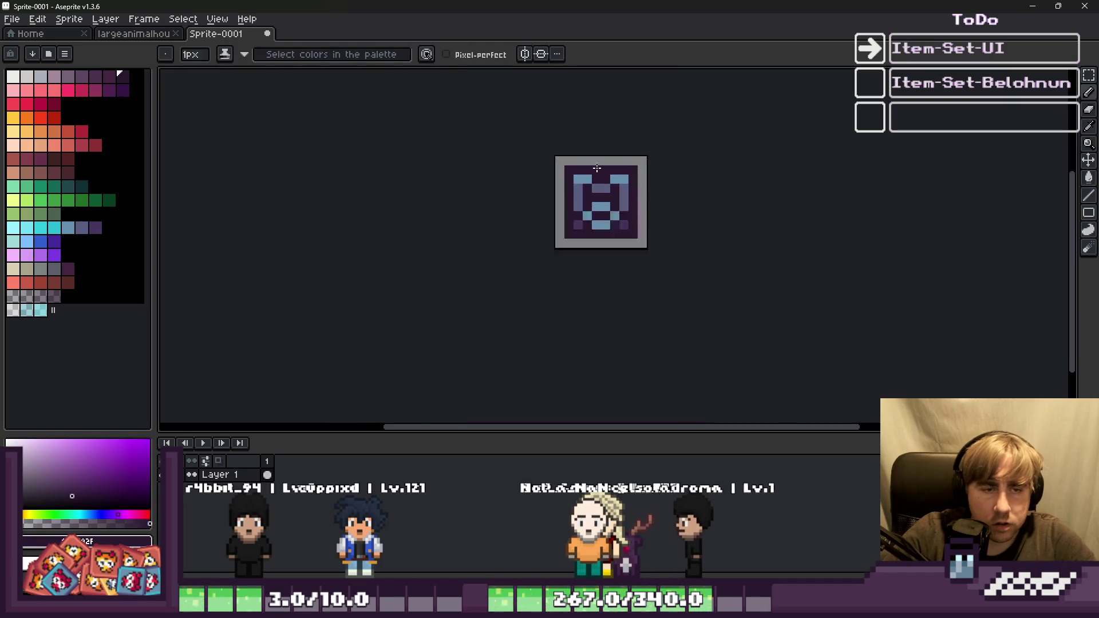
scroll(628, 250, down, 1)
scroll(560, 169, up, 2)
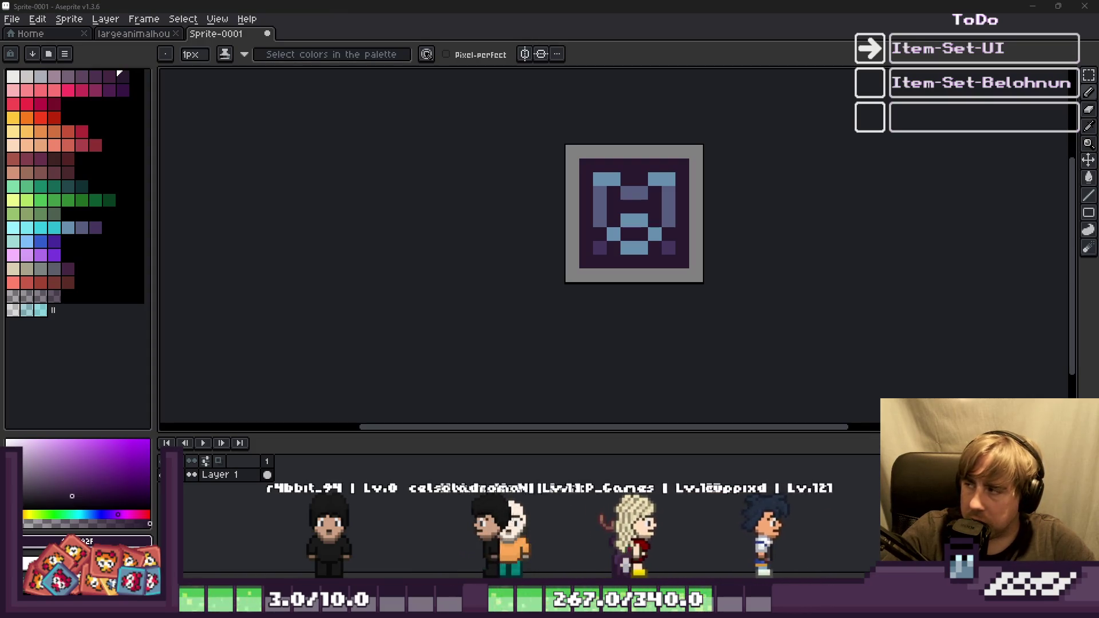
scroll(581, 186, up, 3)
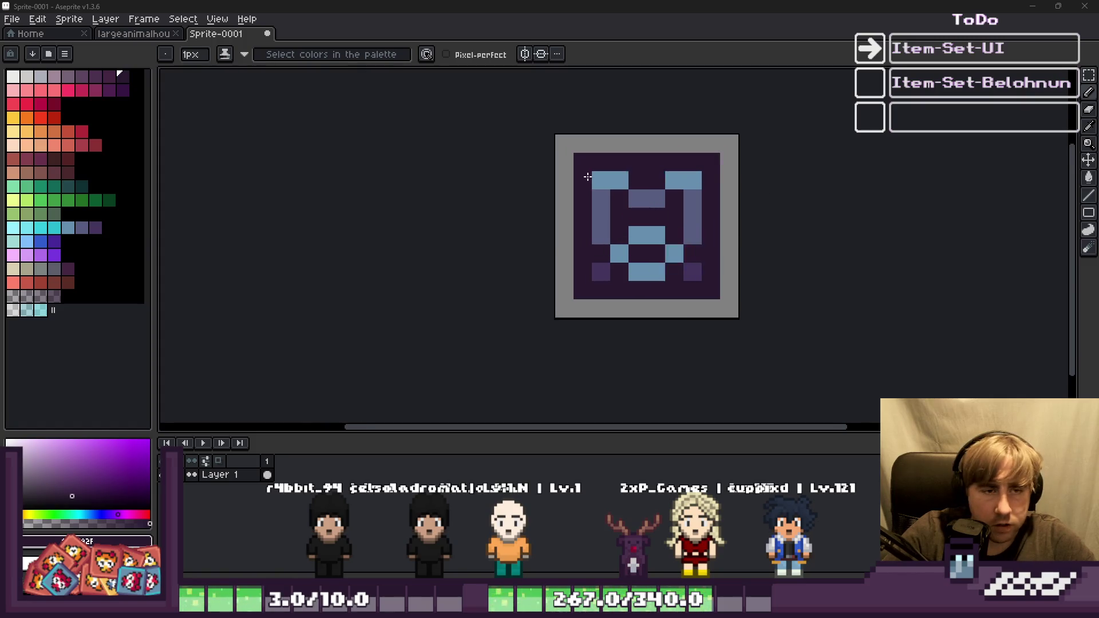
click(131, 36)
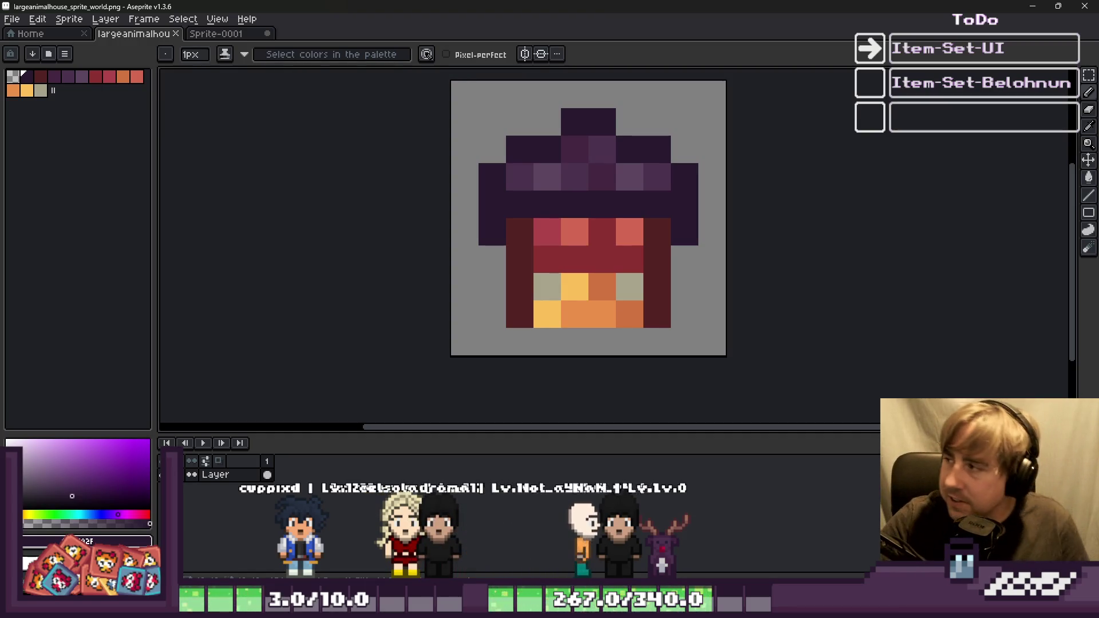
click(239, 36)
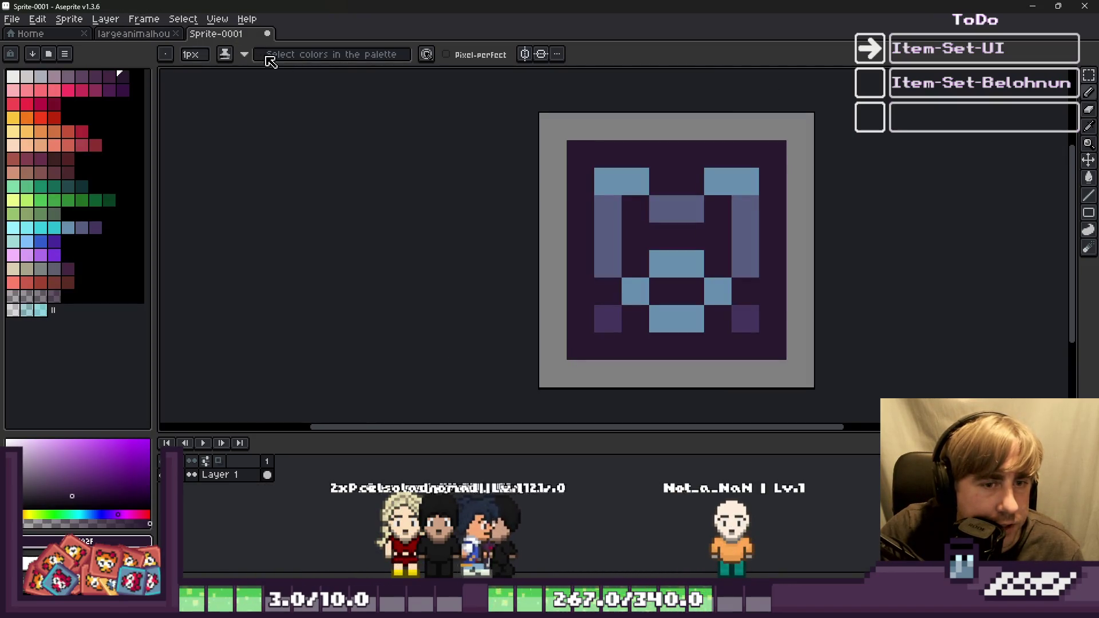
click(673, 253)
key(ctrl+z)
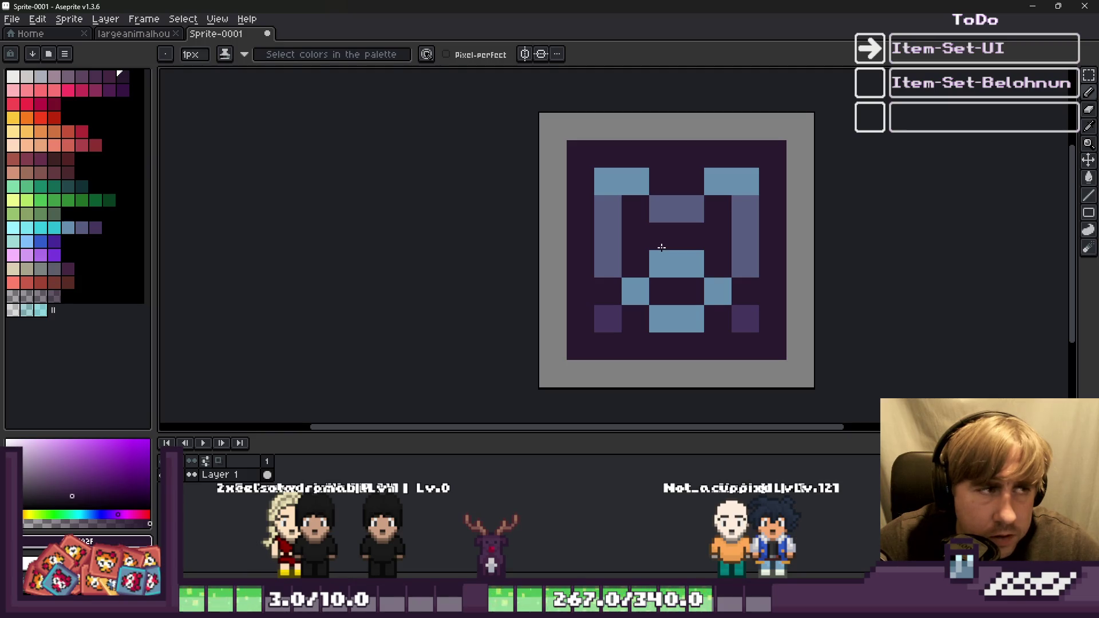
key(ctrl+a)
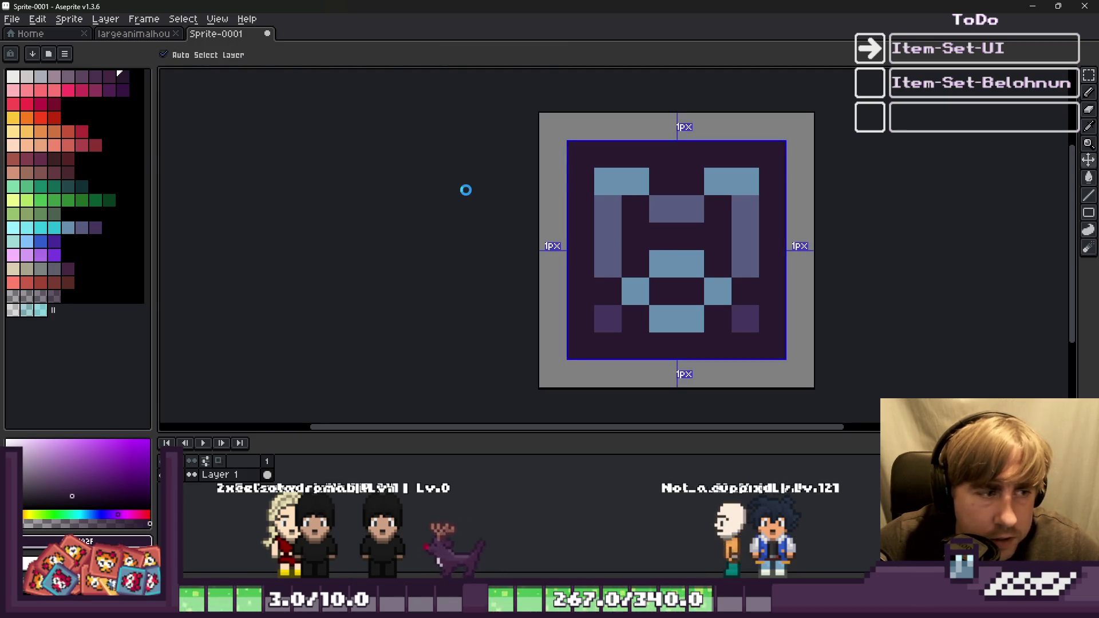
key(ctrl+shift+s)
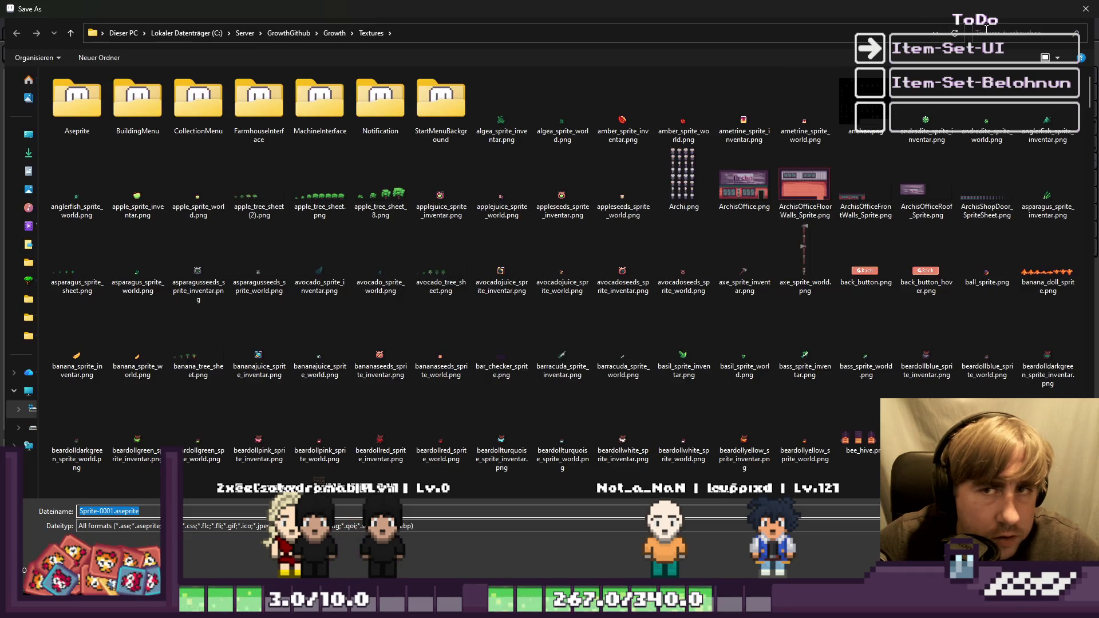
Edit the file name to drop the inventory ending and attempt a save.
text(vase)
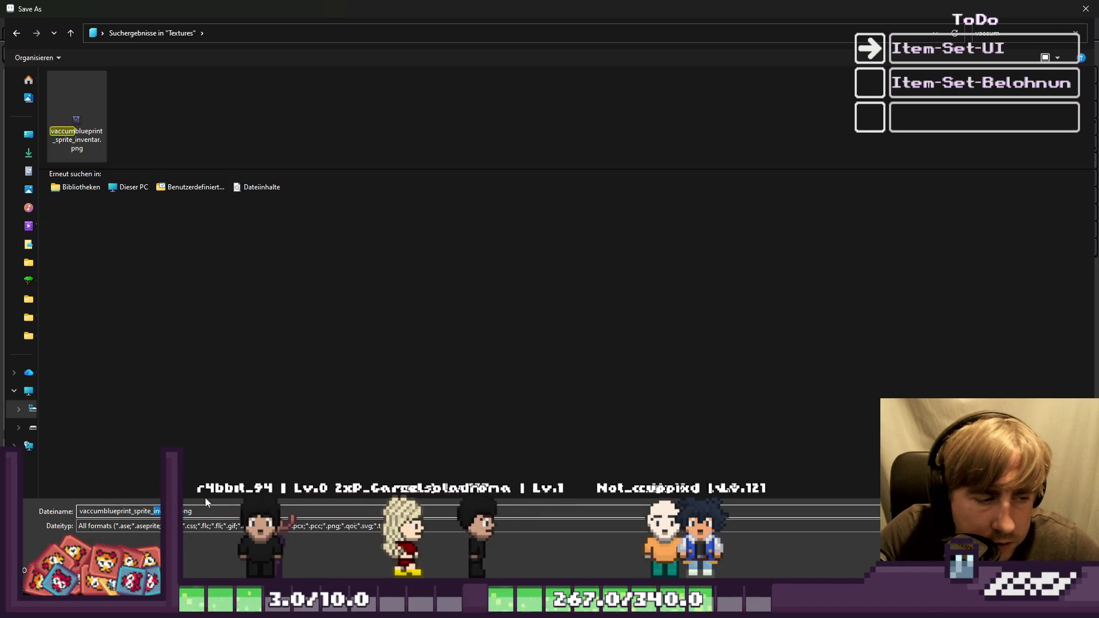
key(shift+End)
text(wo)
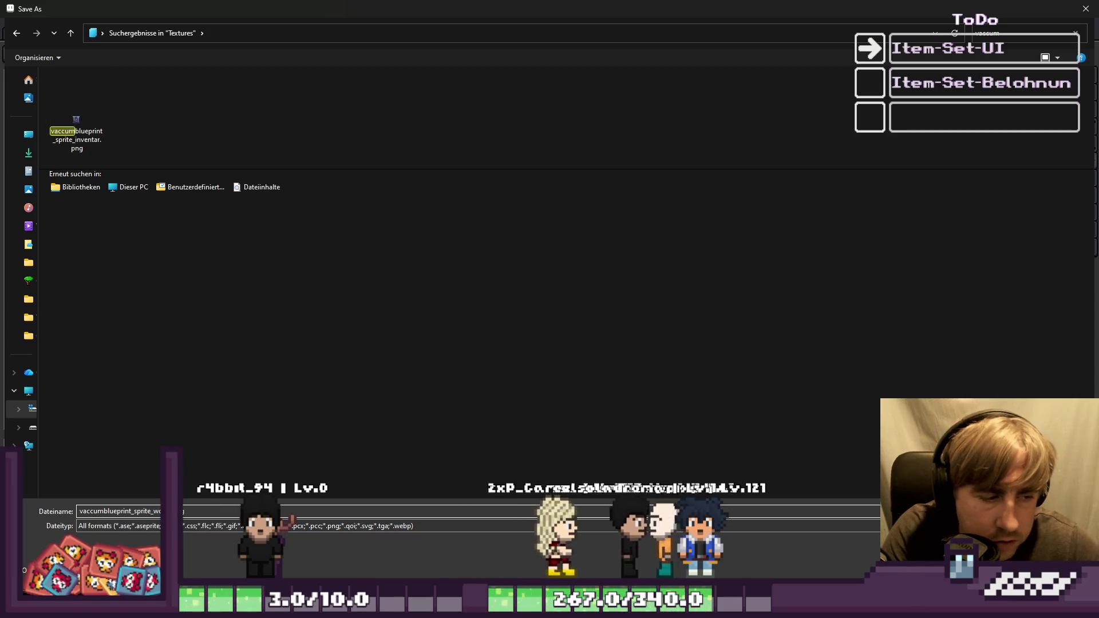
key(Return)
key(Return)
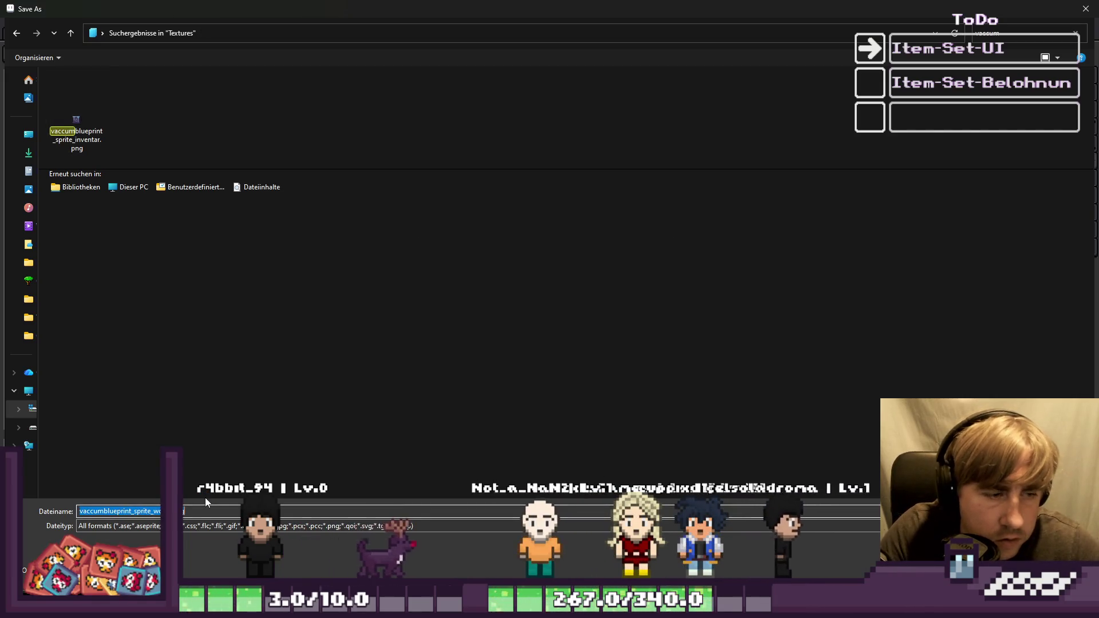
Navigate to Growth > Textures and save as vaccumblueprint_sprite_world.png.
click(26, 281)
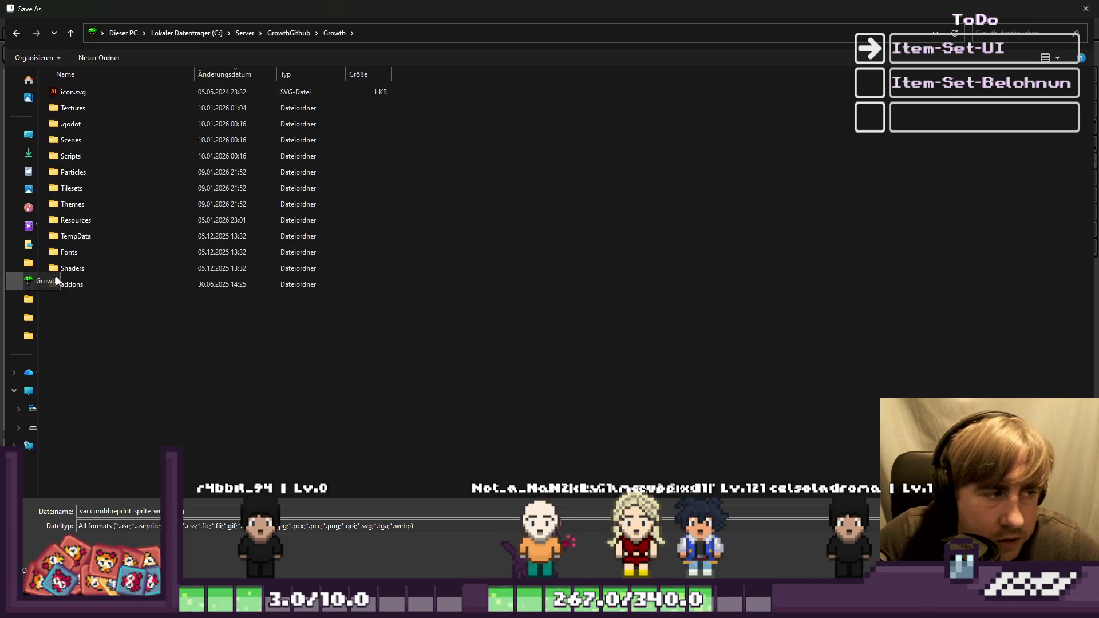
click(97, 93)
double_click(91, 109)
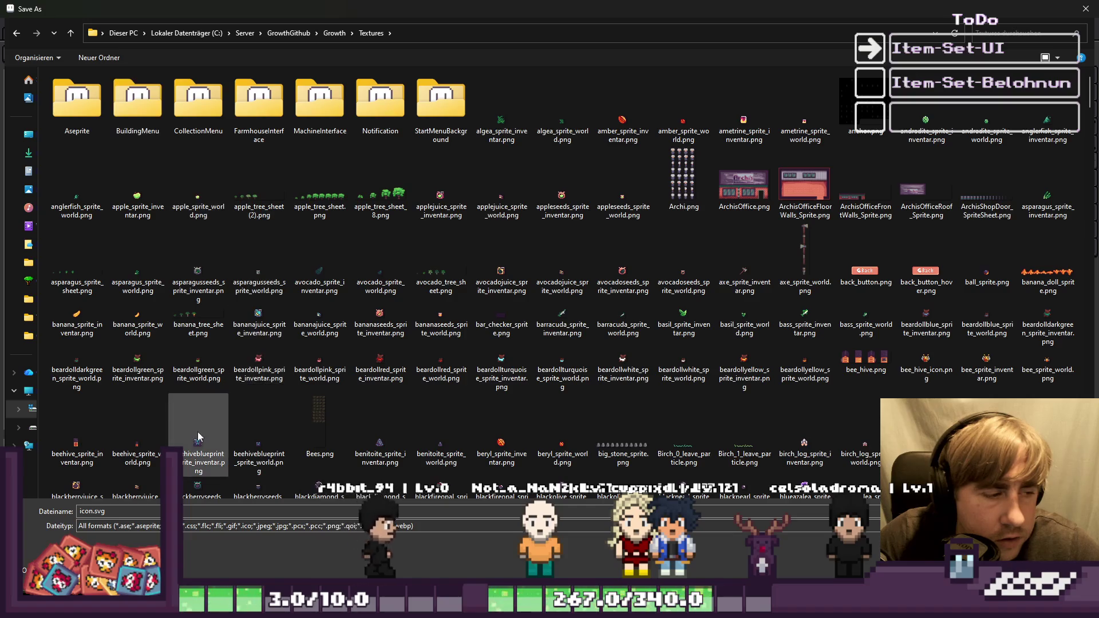
click(206, 493)
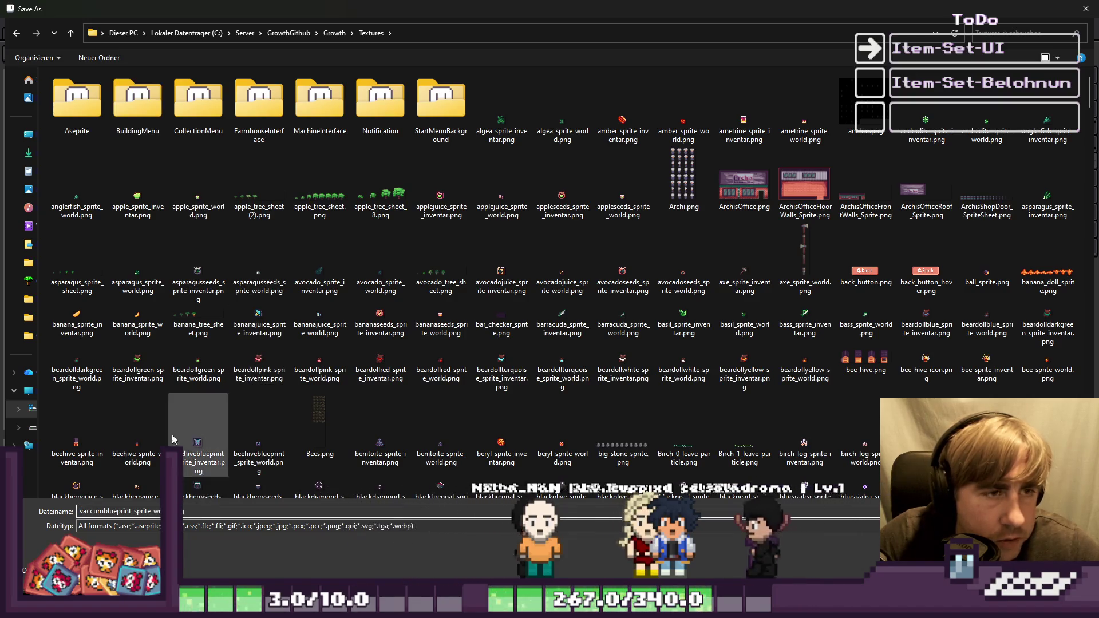
key(Return)
key(b)
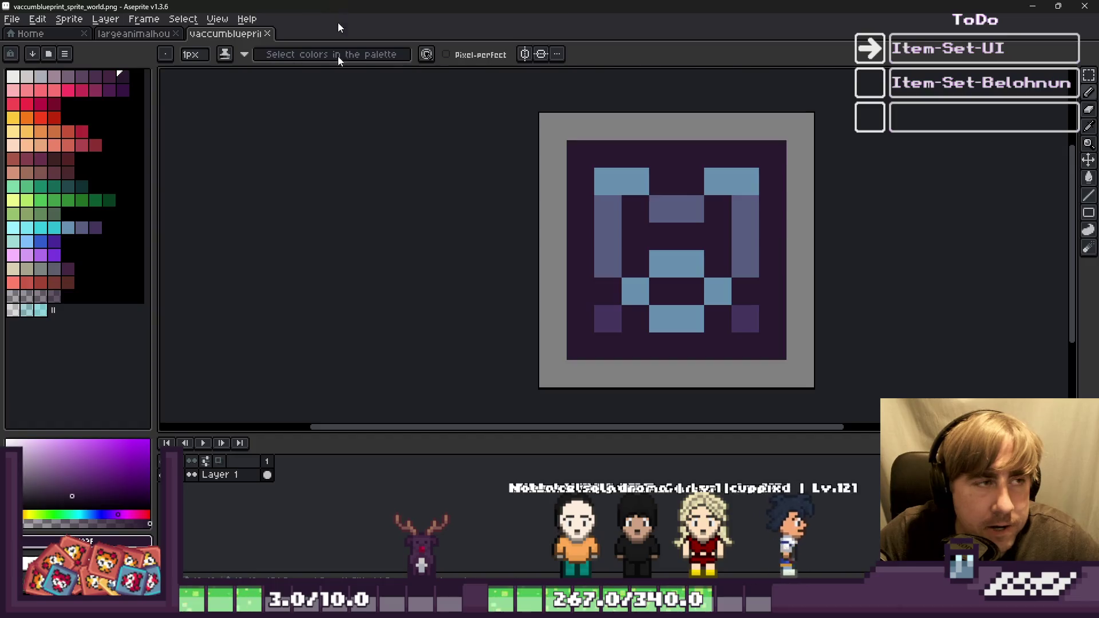
Re-maximize the Aseprite window and switch to the largeanimalhouse_sprite_world tab.
mouse_move(431, 8)
mouse_down()
mouse_move(431, 380)
mouse_move(383, 393)
mouse_up()
double_click(384, 394)
scroll(666, 247, down, 3)
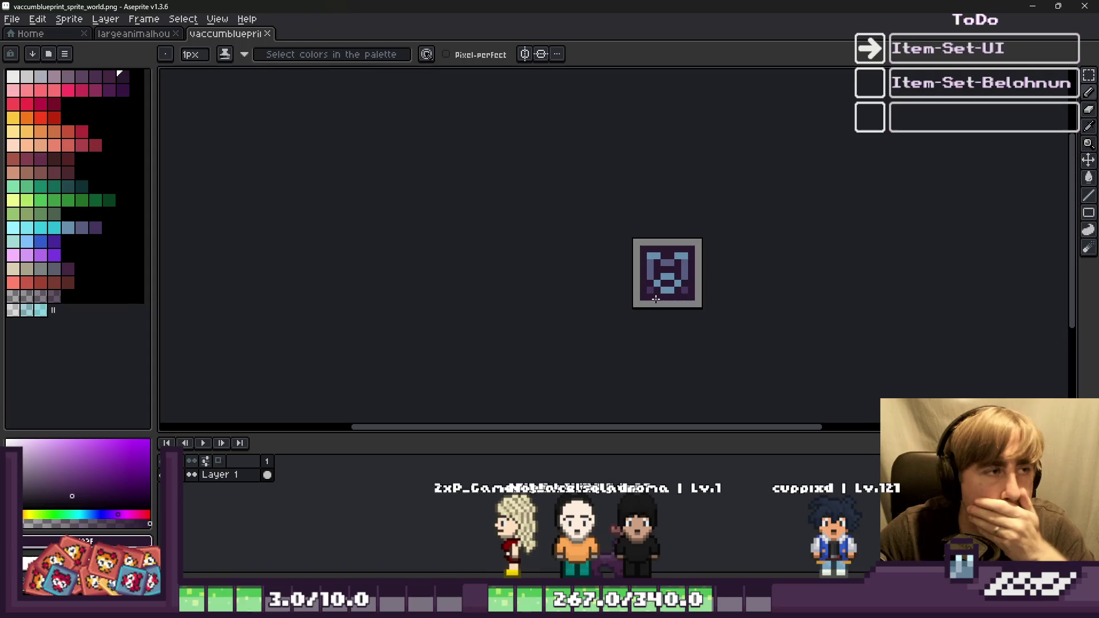
click(134, 33)
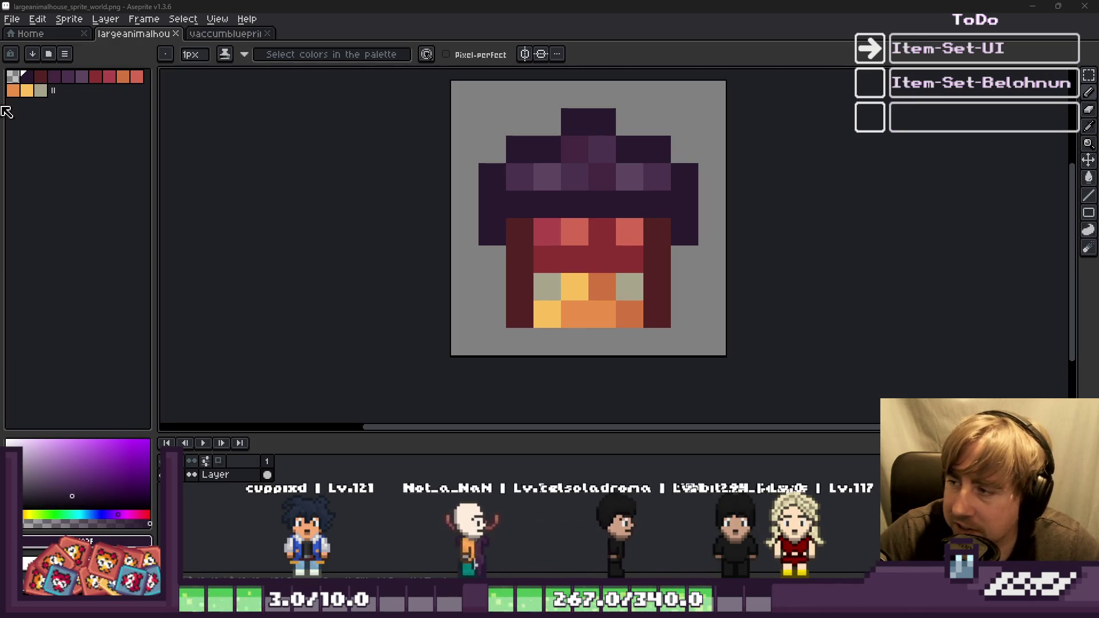
Create a new 16x16 sprite, then close the blank sprite and the vacuum icon.
click(226, 33)
scroll(595, 246, up, 4)
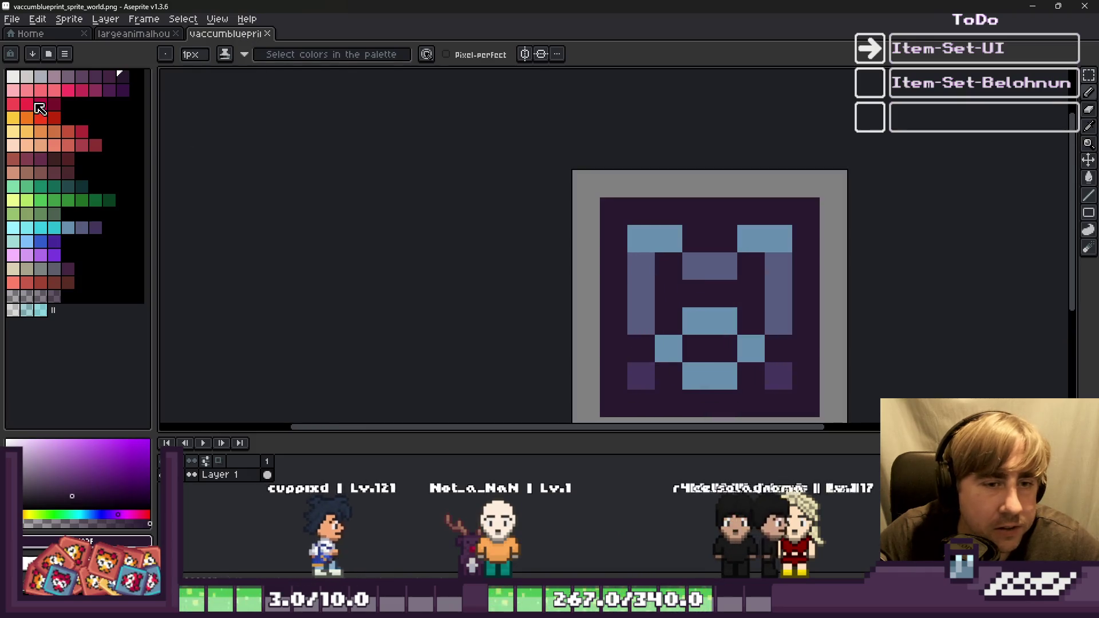
click(11, 19)
click(25, 32)
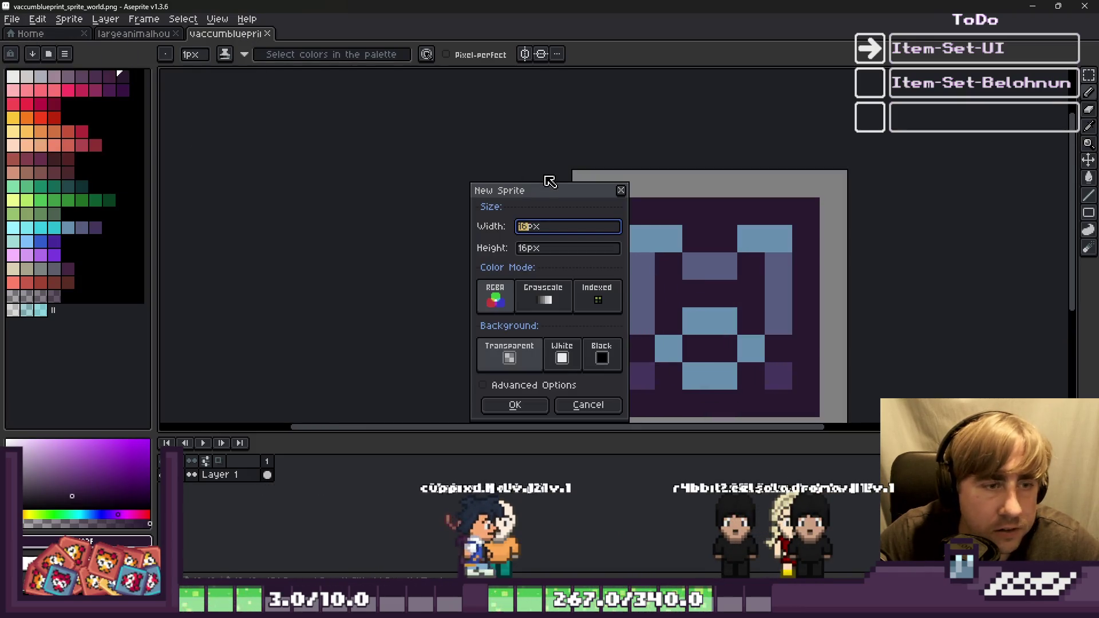
key(Return)
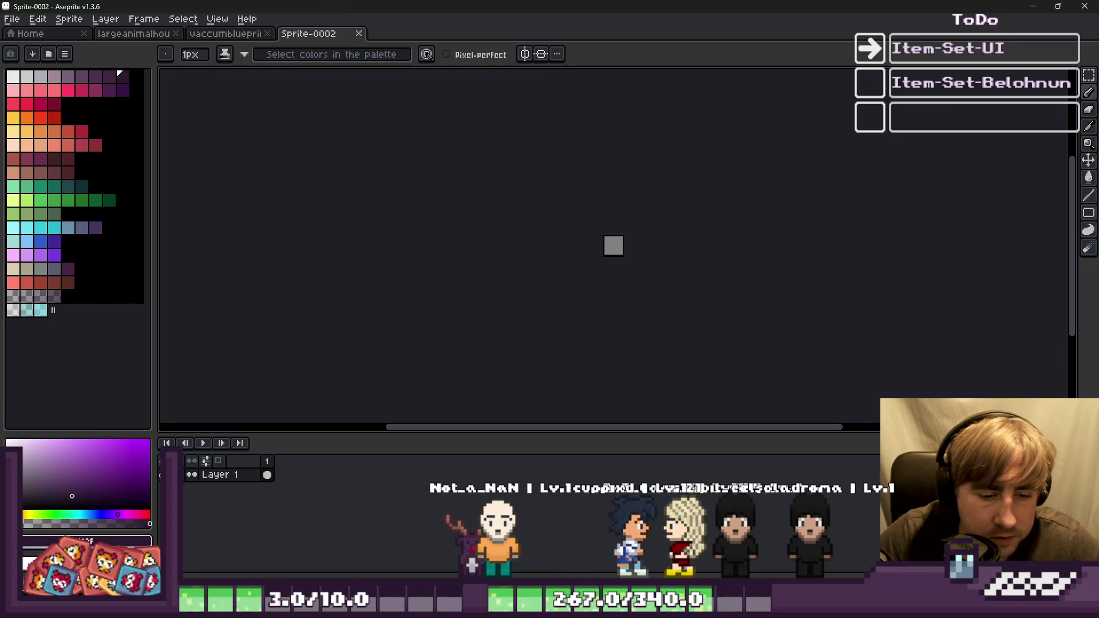
key(ctrl+w)
key(ctrl+w)
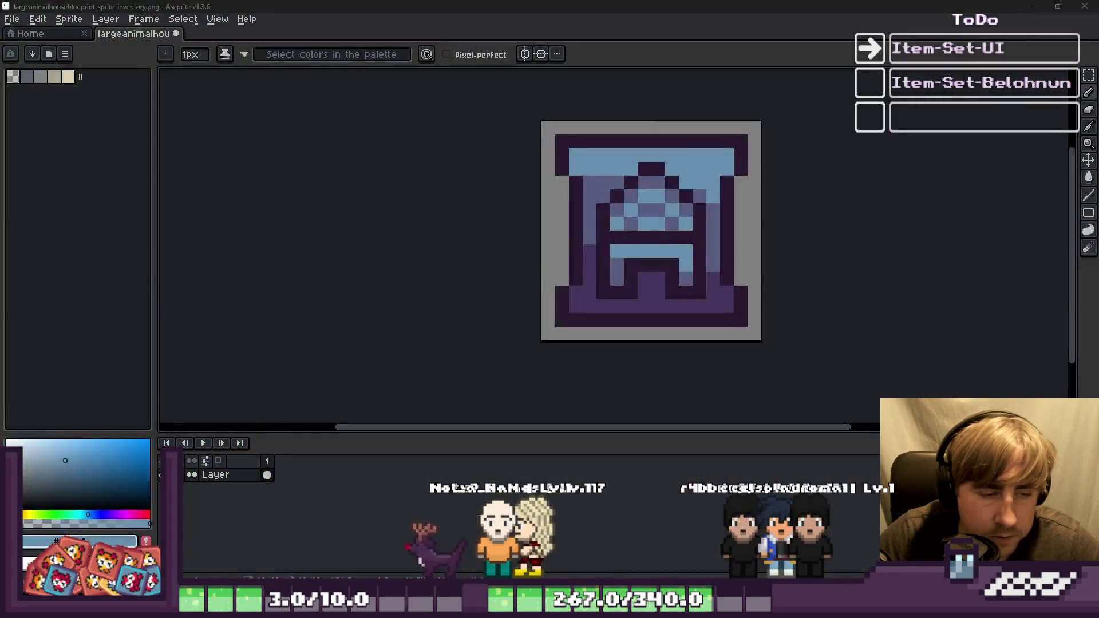
Copy the house blueprint icon into a new sprite, then switch to the Godot project editor.
key(ctrl)
key(ctrl+c)
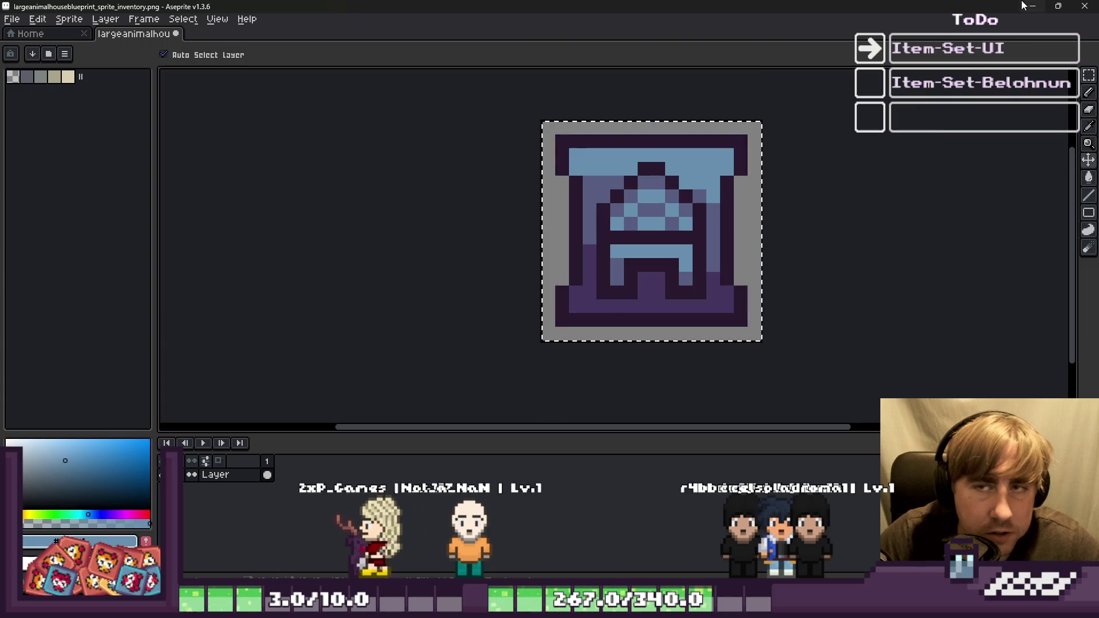
key(ctrl+n)
key(Return)
key(ctrl+v)
scroll(702, 261, up, 2)
key(Return)
scroll(632, 261, up, 4)
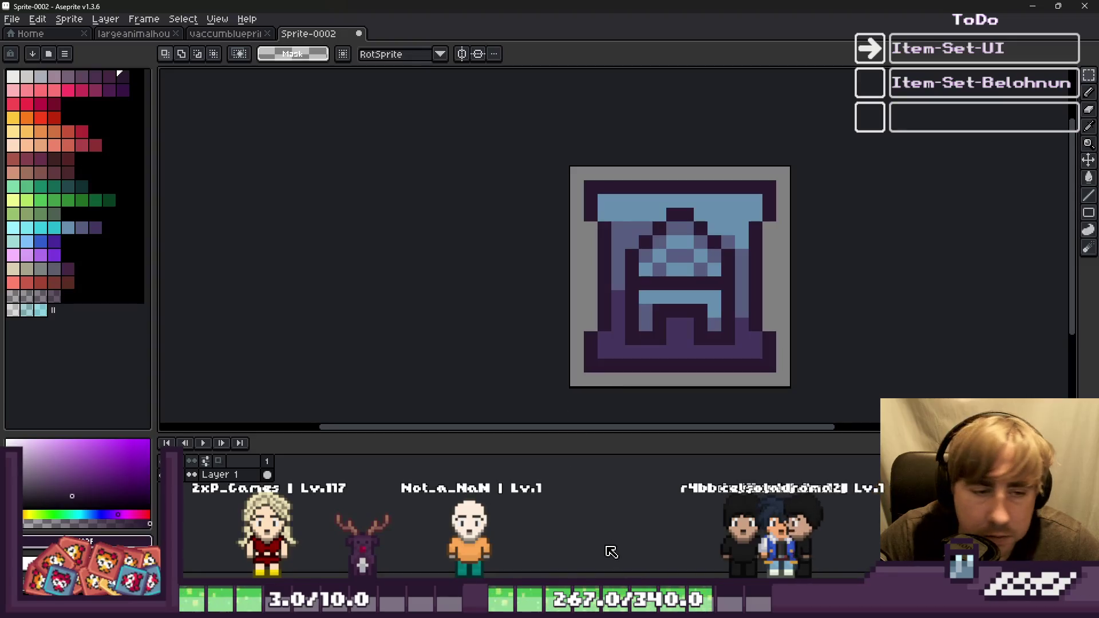
click(716, 569)
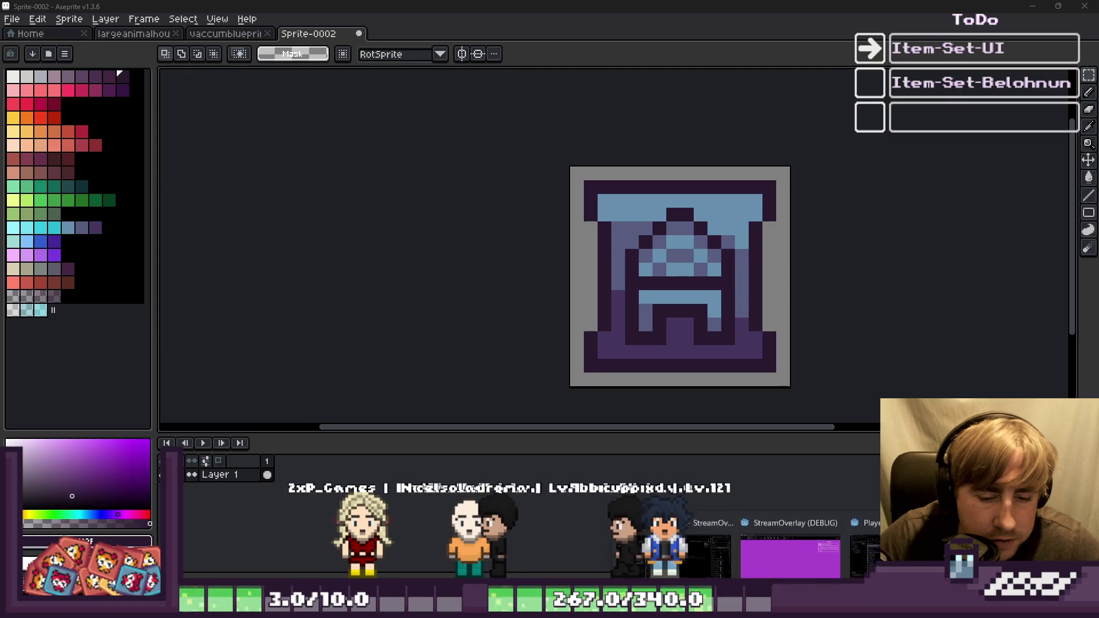
click(864, 556)
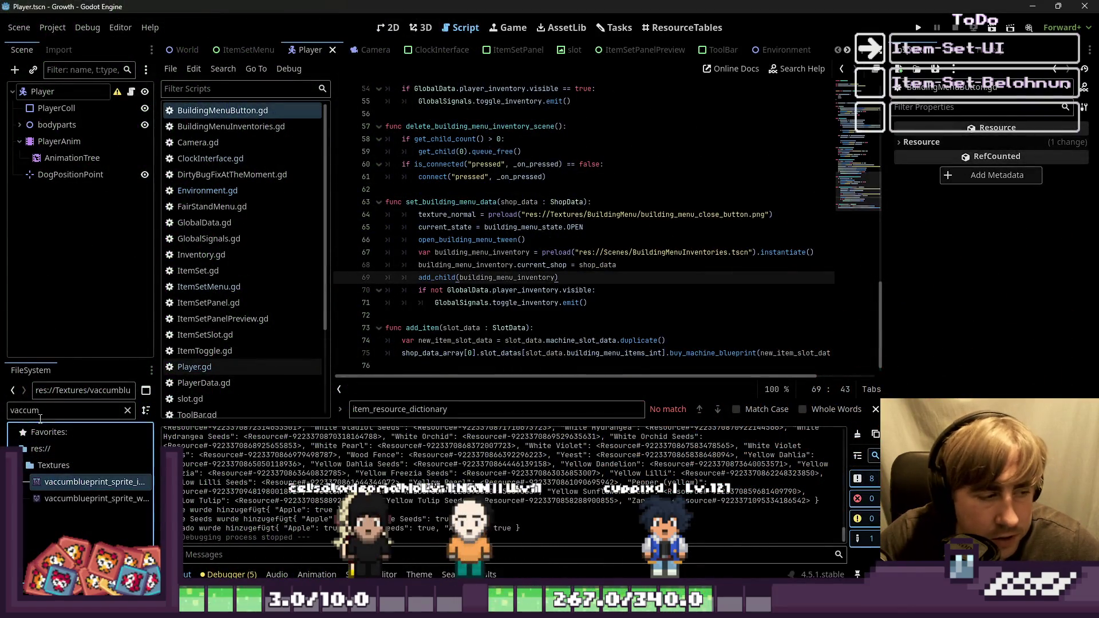
Filter the FileSystem for 'sprinkler' and open sprinkler_sprite_world.png in Aseprite.
key(BackSpace)
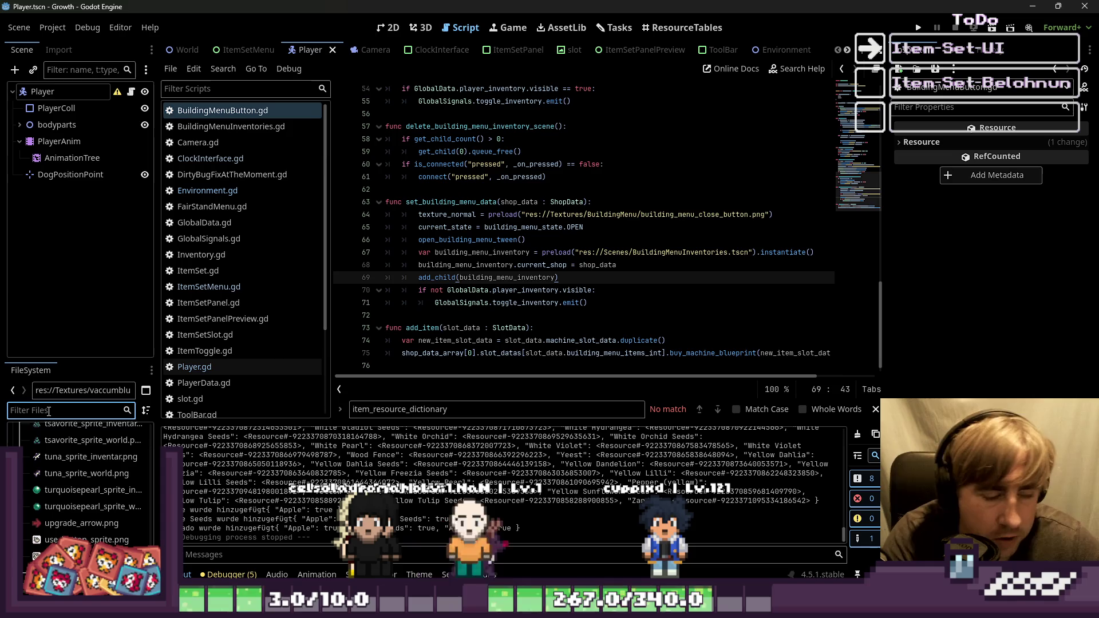
text(sprinkler)
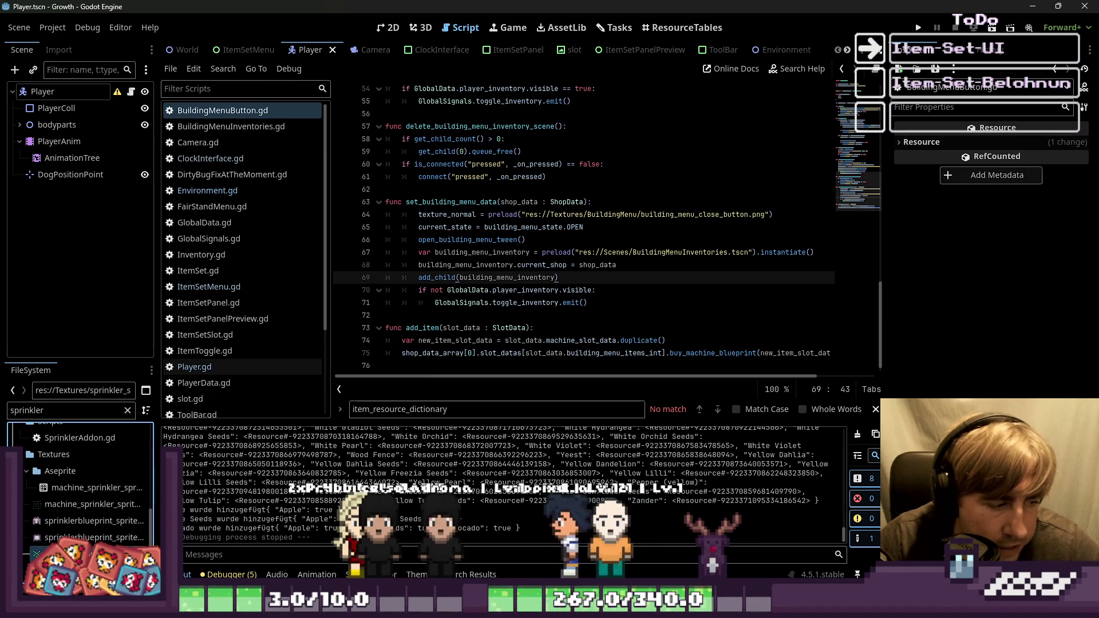
right_click(45, 504)
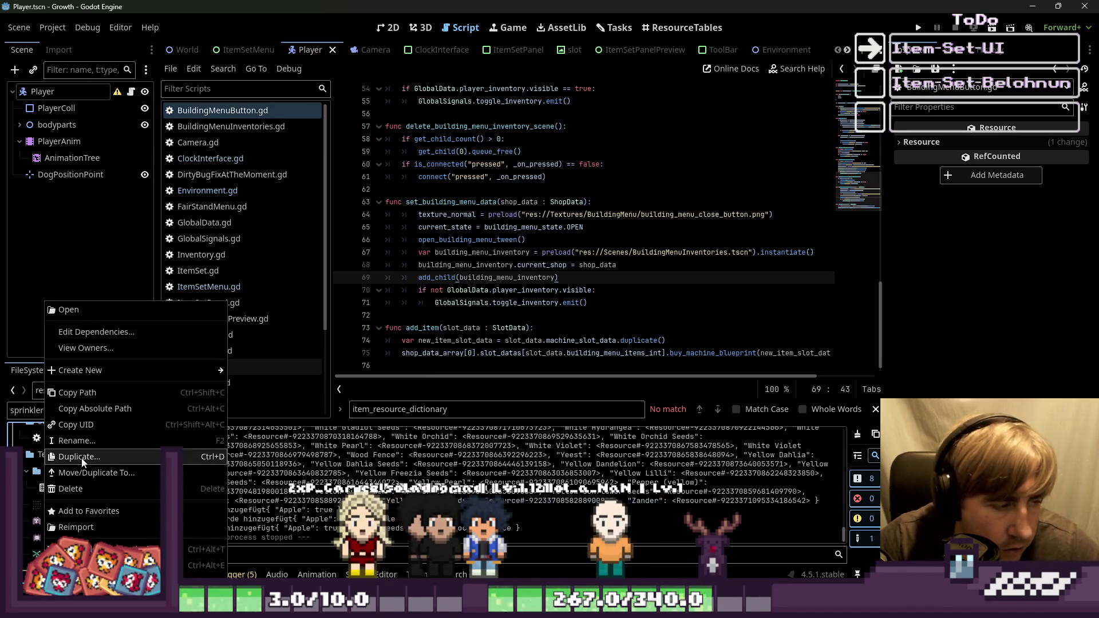
click(80, 565)
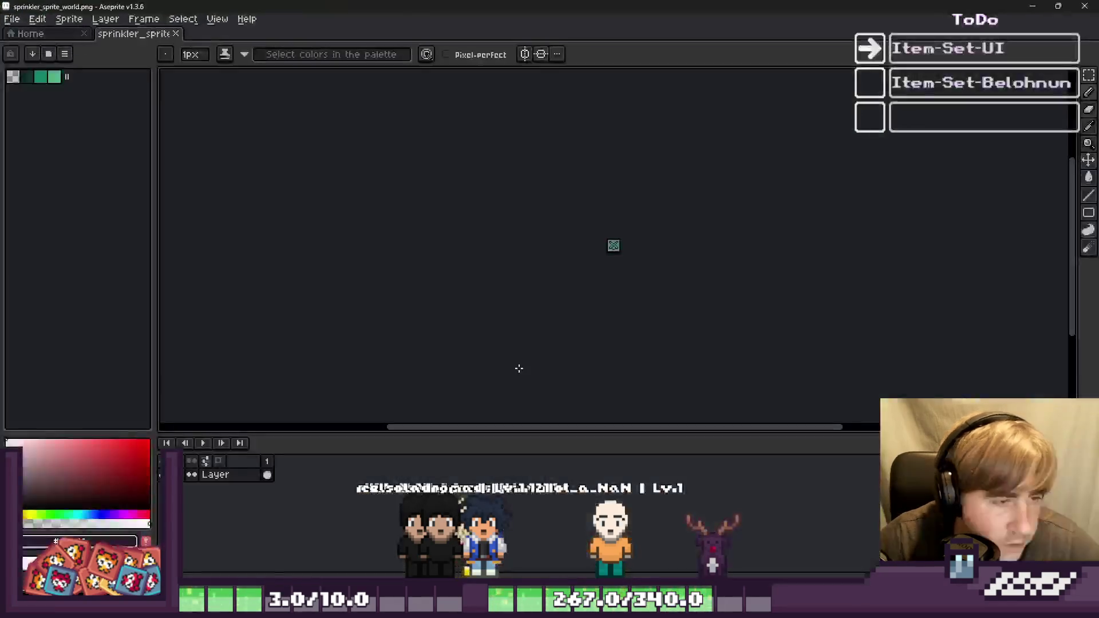
Select and copy the whole sprinkler sprite, then close the vacuum blueprint icon window.
scroll(605, 250, up, 2)
key(ctrl+a)
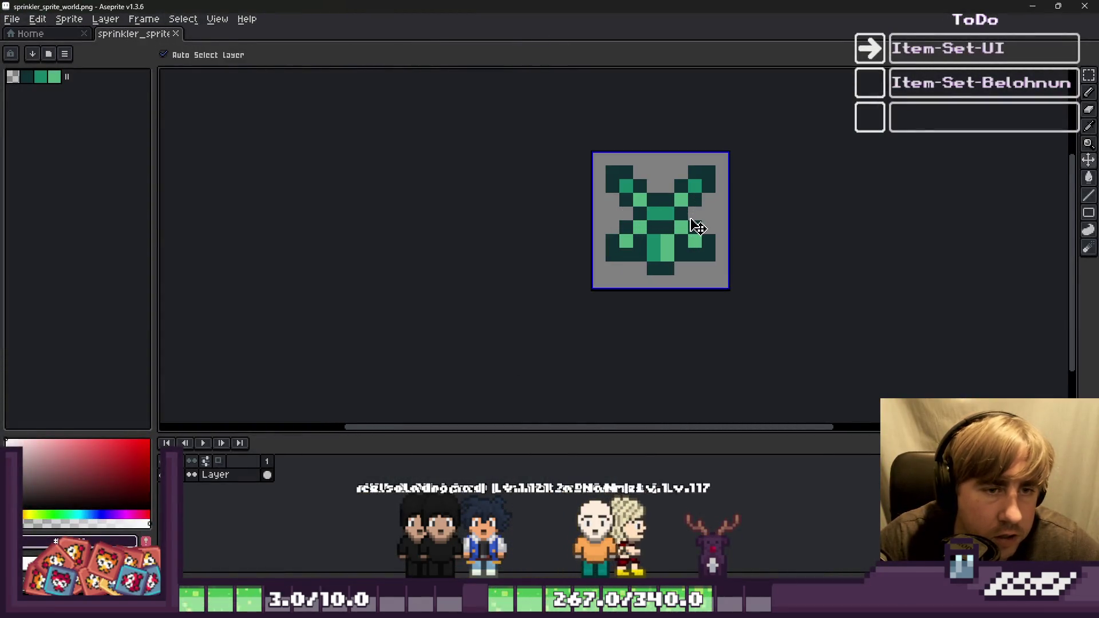
scroll(697, 226, down, 3)
key(alt+Tab)
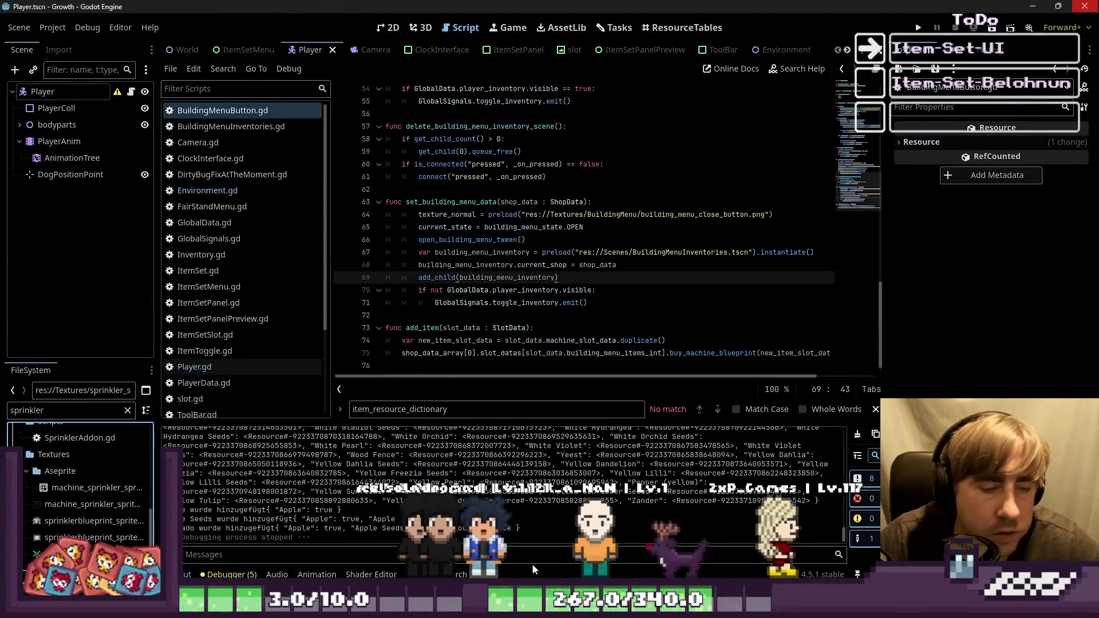
mouse_move(538, 606)
click(643, 540)
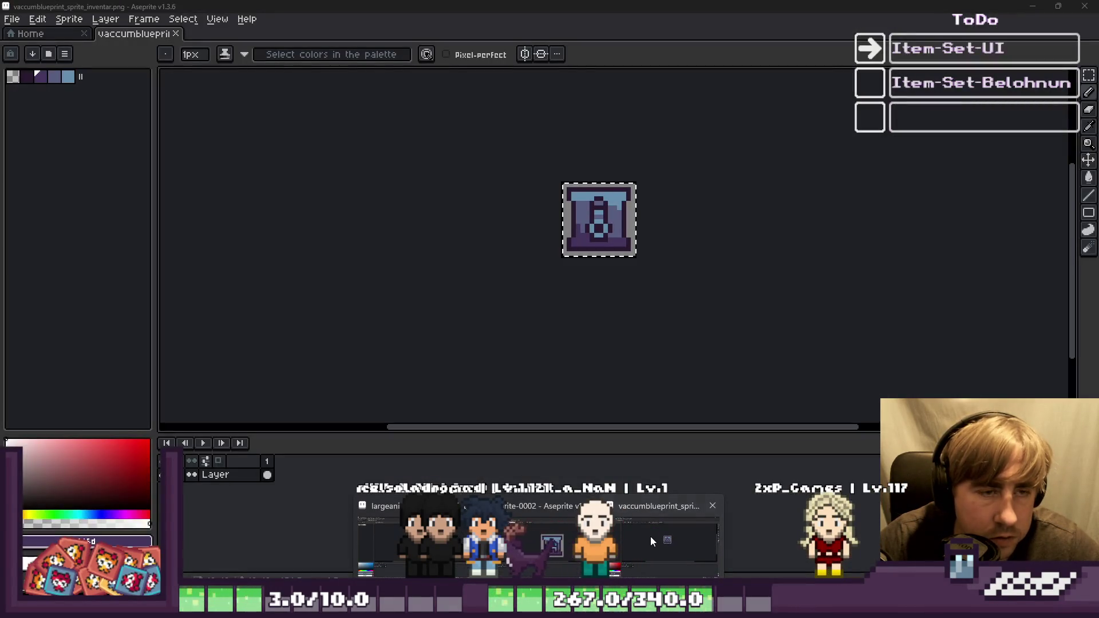
scroll(579, 216, up, 5)
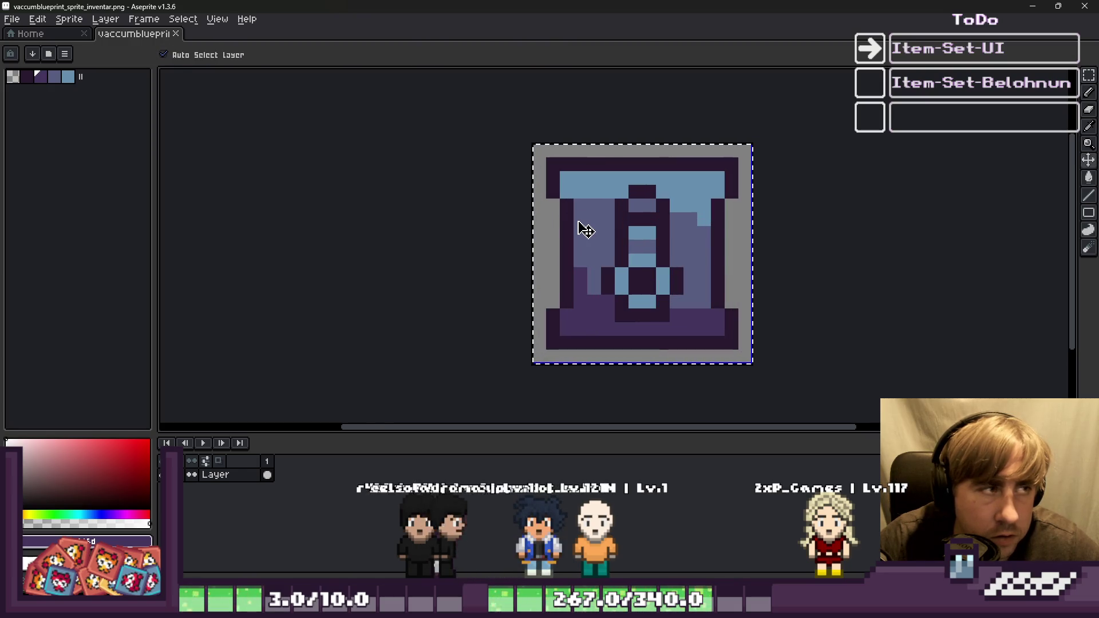
click(1079, 5)
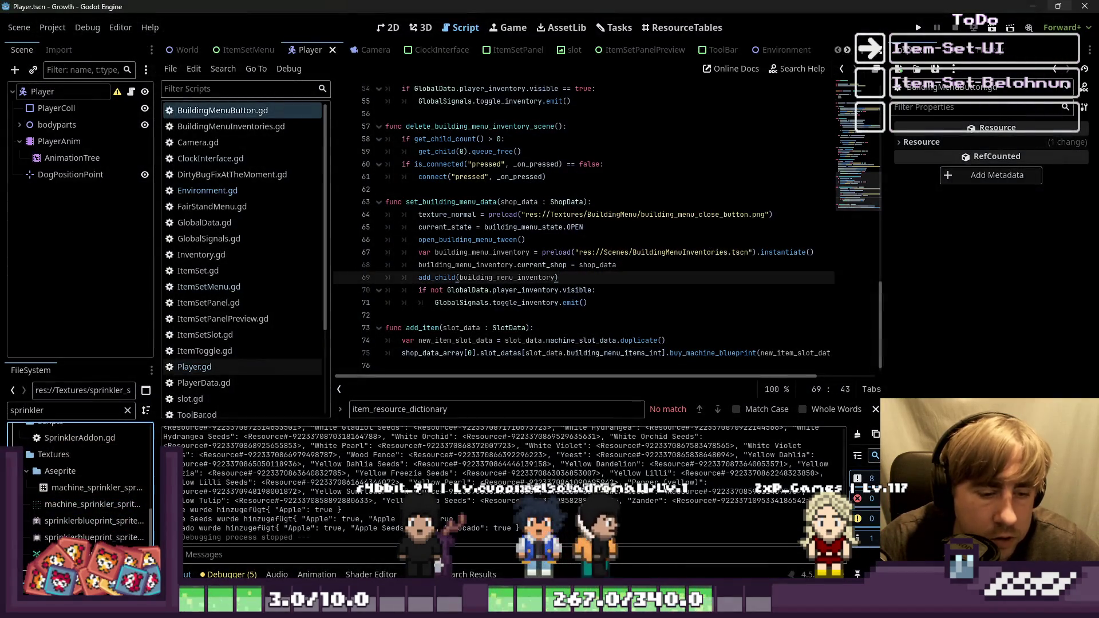
On the house blueprint icon, paint the house's middle row over in purple.
click(507, 534)
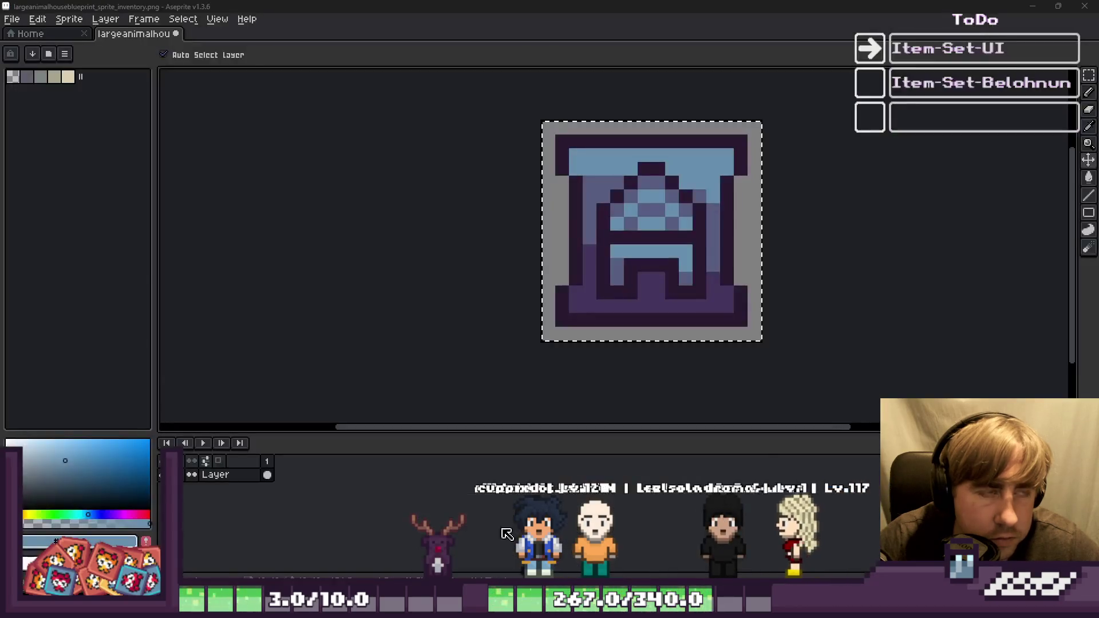
scroll(617, 264, up, 1)
key(i)
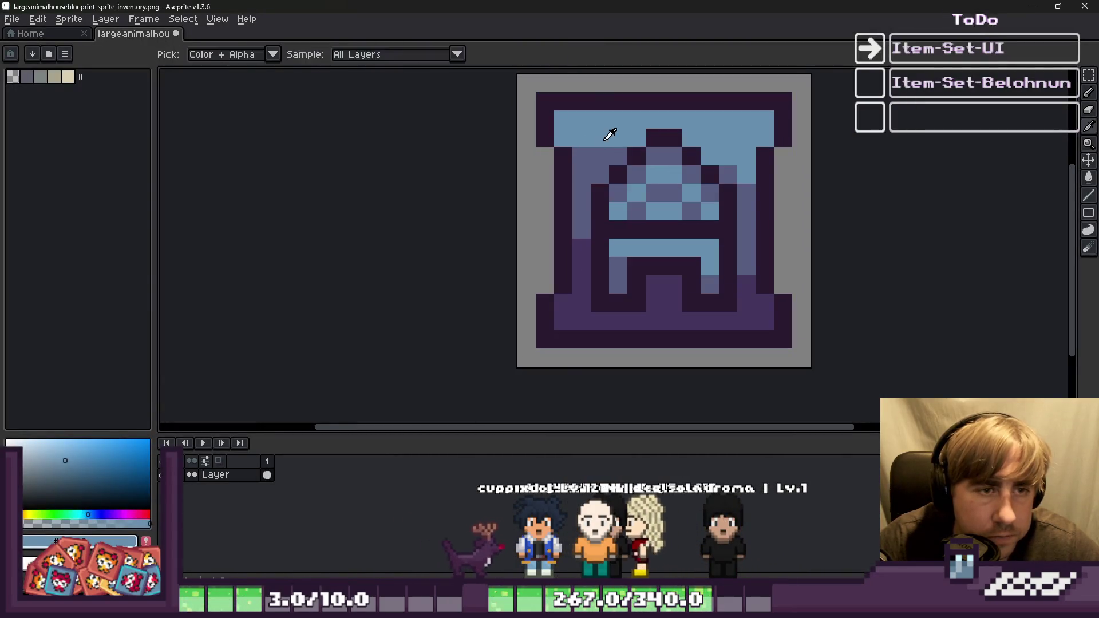
key(b)
scroll(610, 149, up, 1)
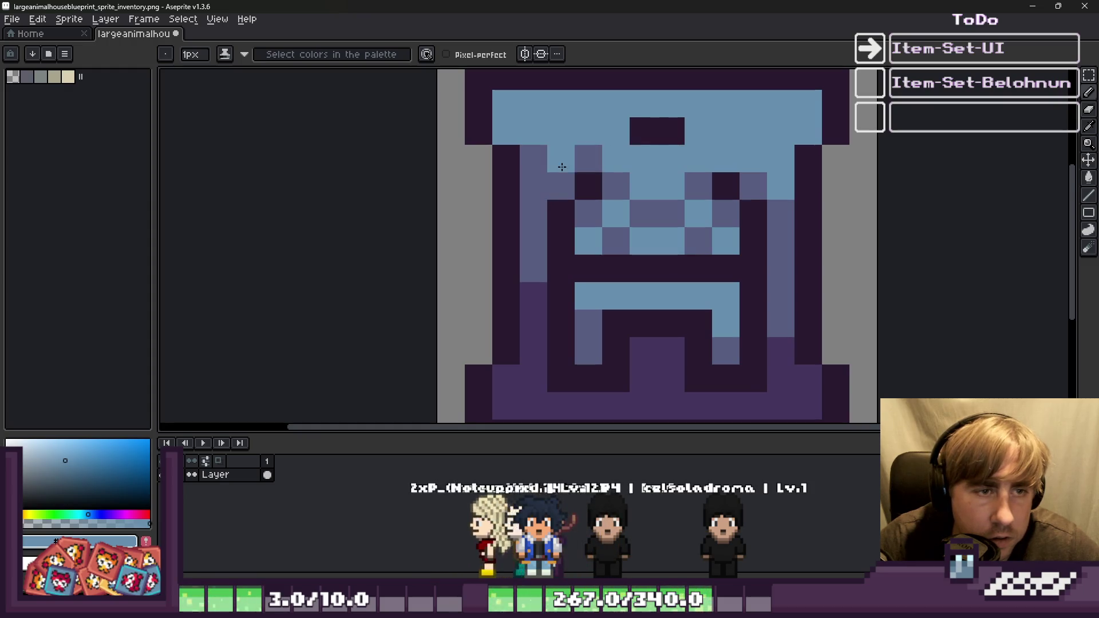
alt+click(754, 315)
drag(757, 321, 655, 318)
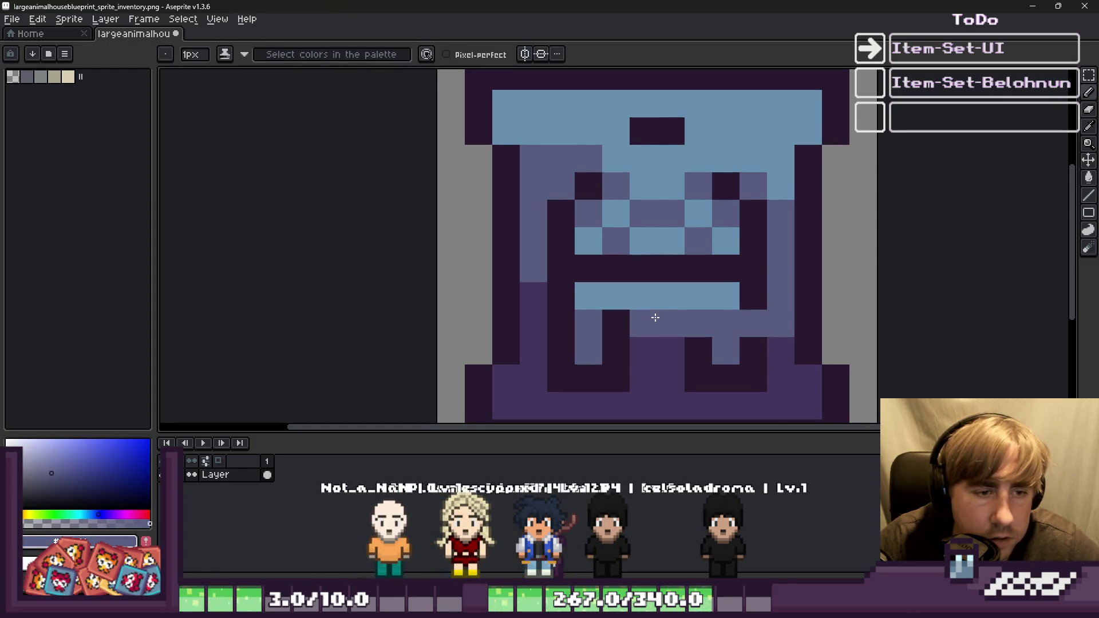
alt+click(542, 316)
drag(558, 322, 624, 327)
Paint out the house outline, lower pixels and bottom rows in the background purples.
alt+click(758, 315)
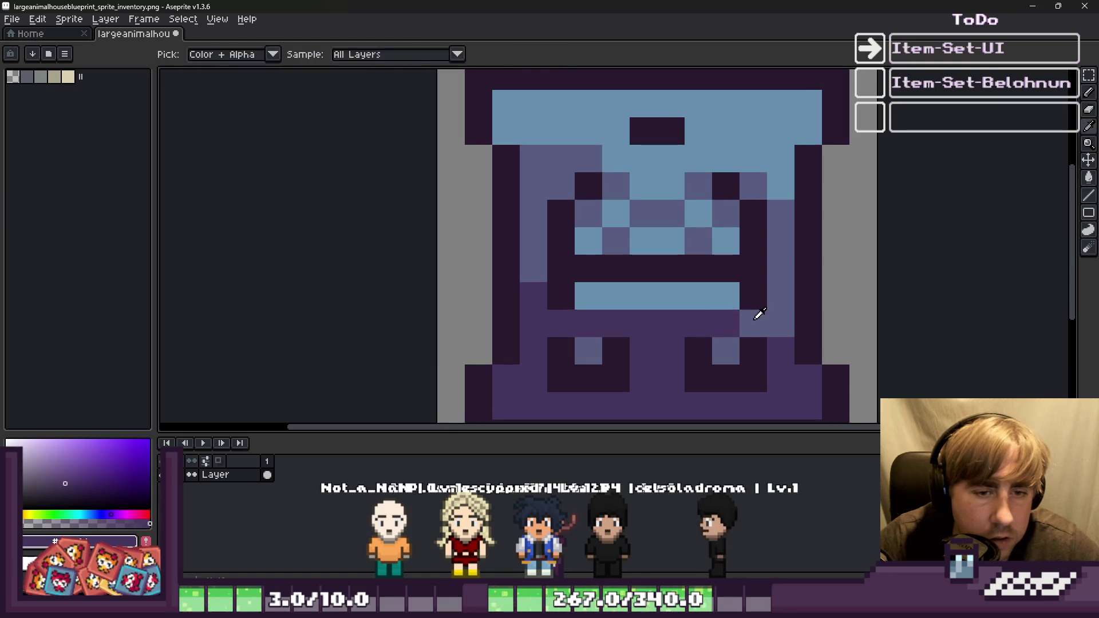
click(726, 319)
alt+click(777, 345)
mouse_move(756, 350)
mouse_down()
mouse_move(572, 380)
mouse_move(761, 363)
mouse_up()
alt+click(775, 284)
mouse_move(735, 295)
mouse_down()
mouse_move(580, 295)
mouse_move(561, 221)
mouse_move(619, 189)
mouse_up()
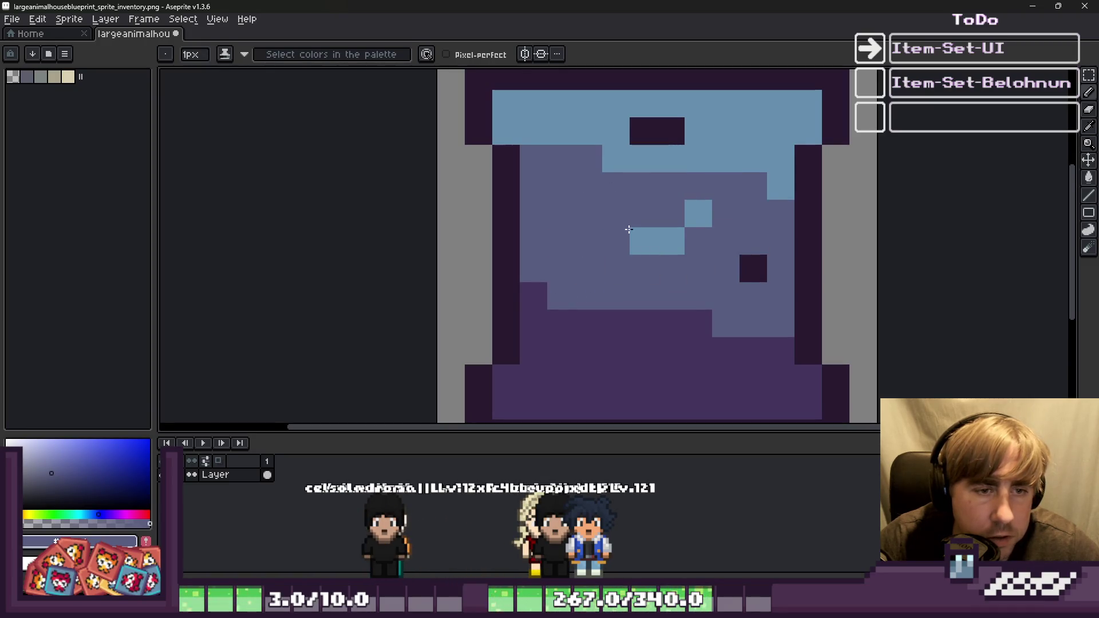
Repaint the dark roof pixels light blue and paste the sprinkler pattern into the centre.
alt+click(726, 115)
drag(672, 131, 652, 135)
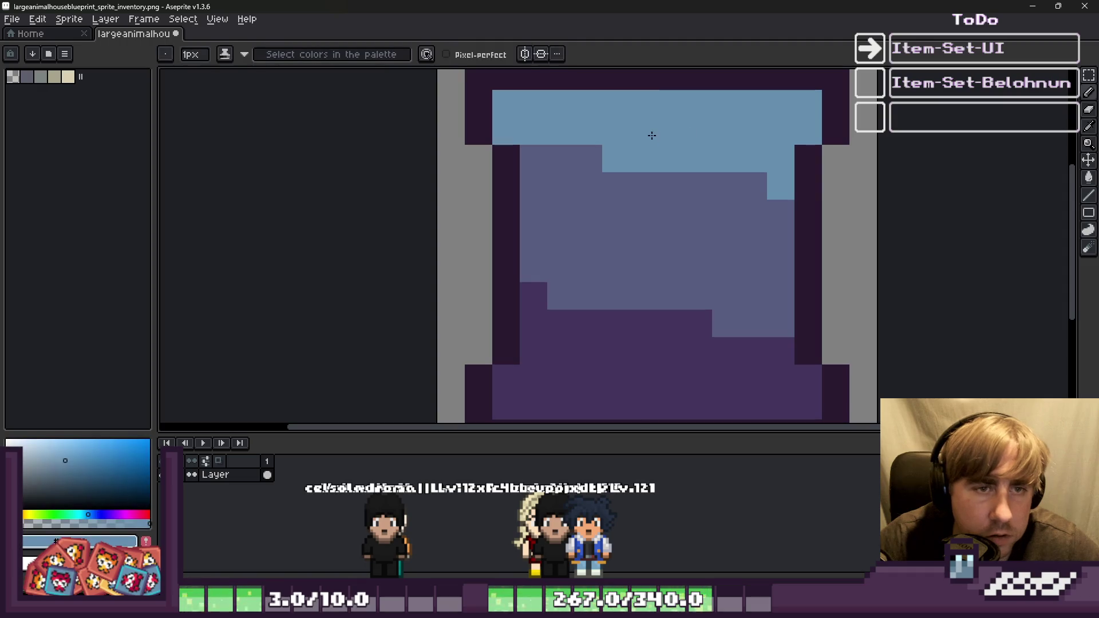
key(ctrl+v)
mouse_move(559, 172)
mouse_down()
mouse_move(648, 280)
mouse_move(647, 260)
mouse_up()
Commit the sprinkler pattern, fill its grey pixels dark green and its dark-teal outline dark purple.
key(Return)
scroll(647, 244, down, 3)
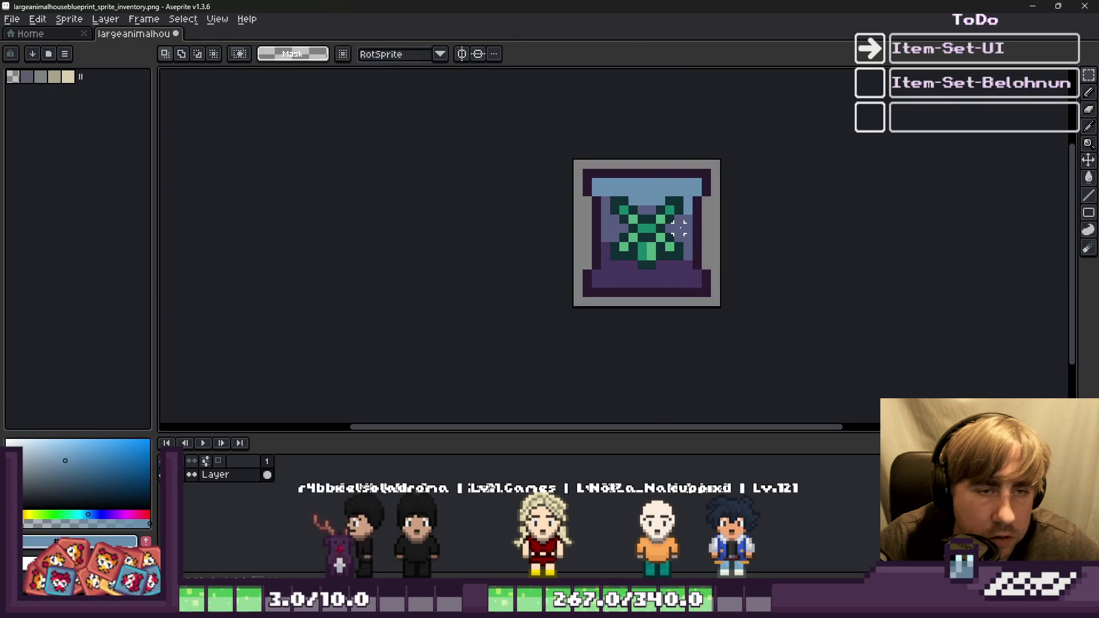
scroll(539, 245, up, 3)
key(g)
alt+click(586, 192)
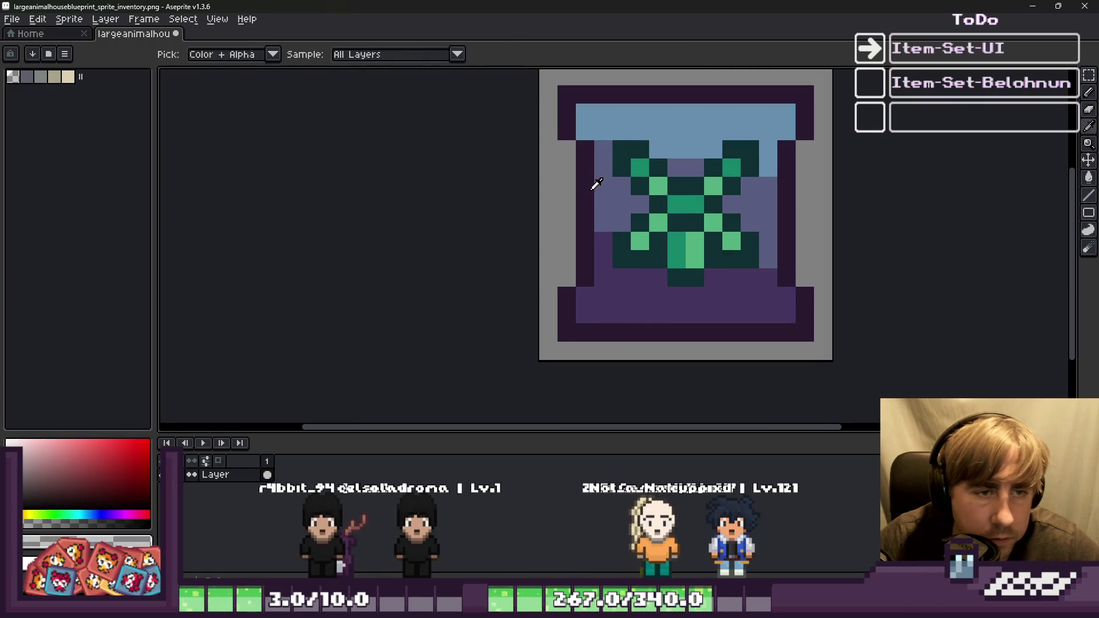
click(614, 166)
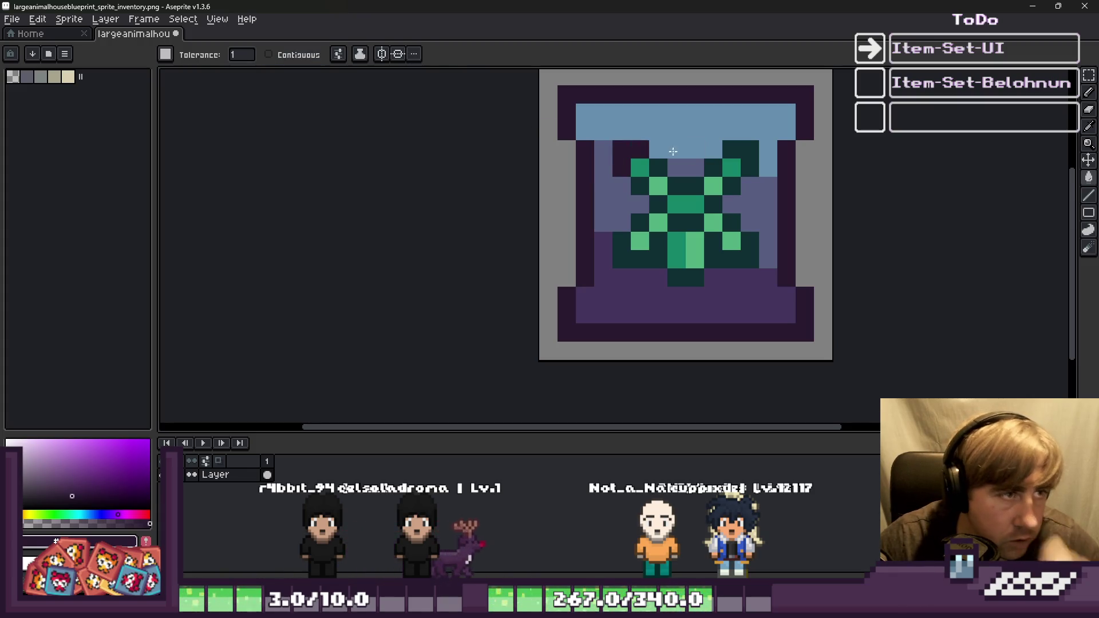
click(629, 252)
Sample slate blue from the house icon, undo a change, and fill a blue pattern pixel dark.
scroll(658, 229, up, 1)
scroll(658, 229, down, 1)
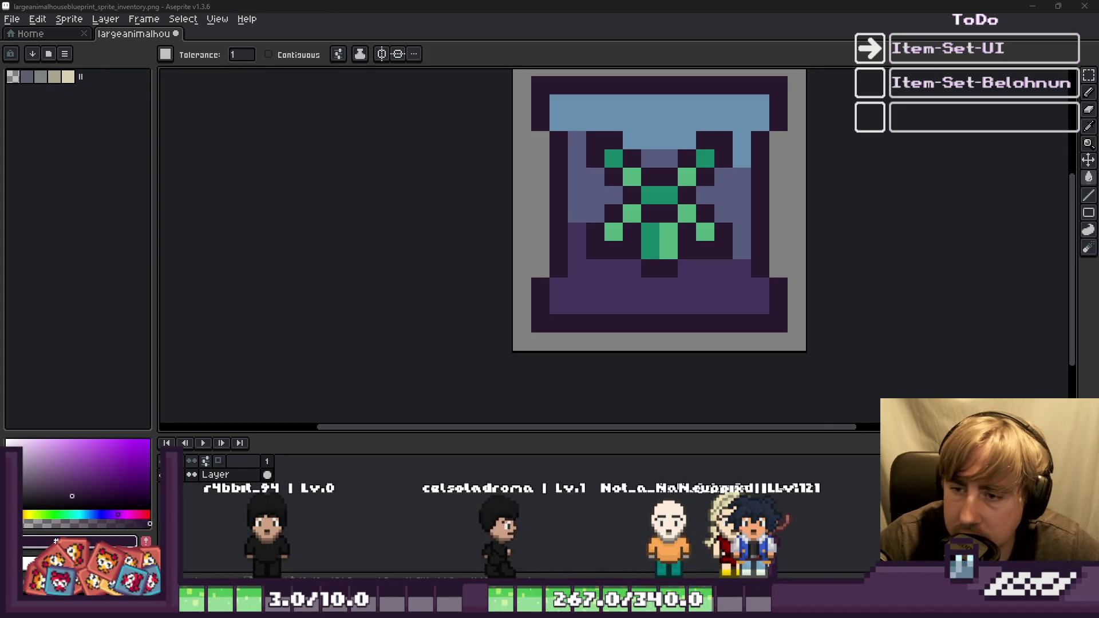
scroll(402, 232, up, 1)
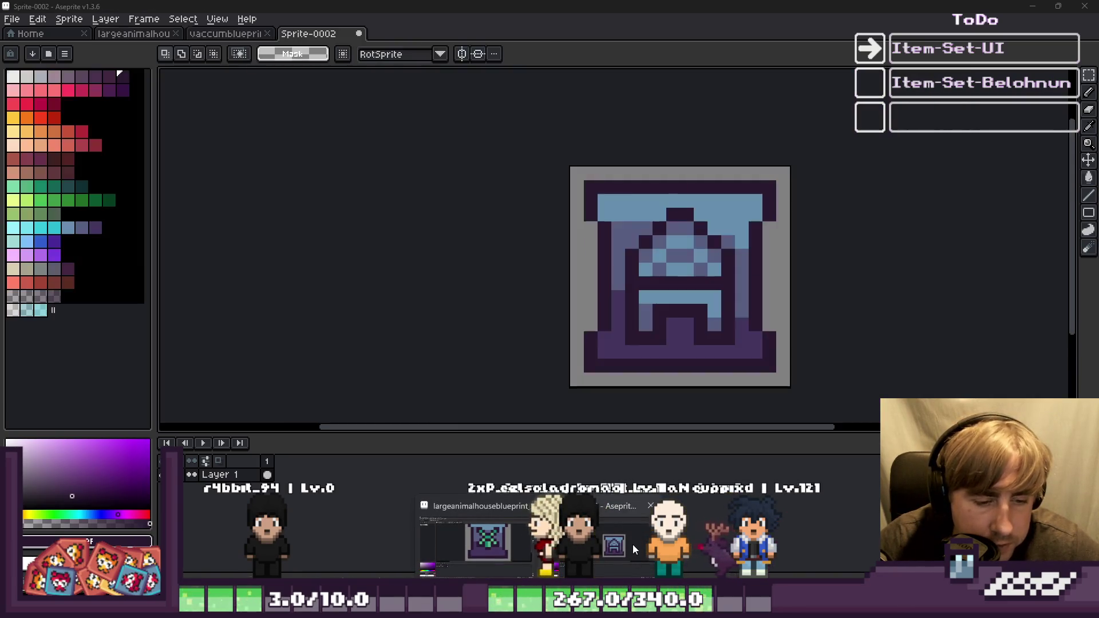
scroll(723, 220, up, 4)
click(722, 220)
key(m)
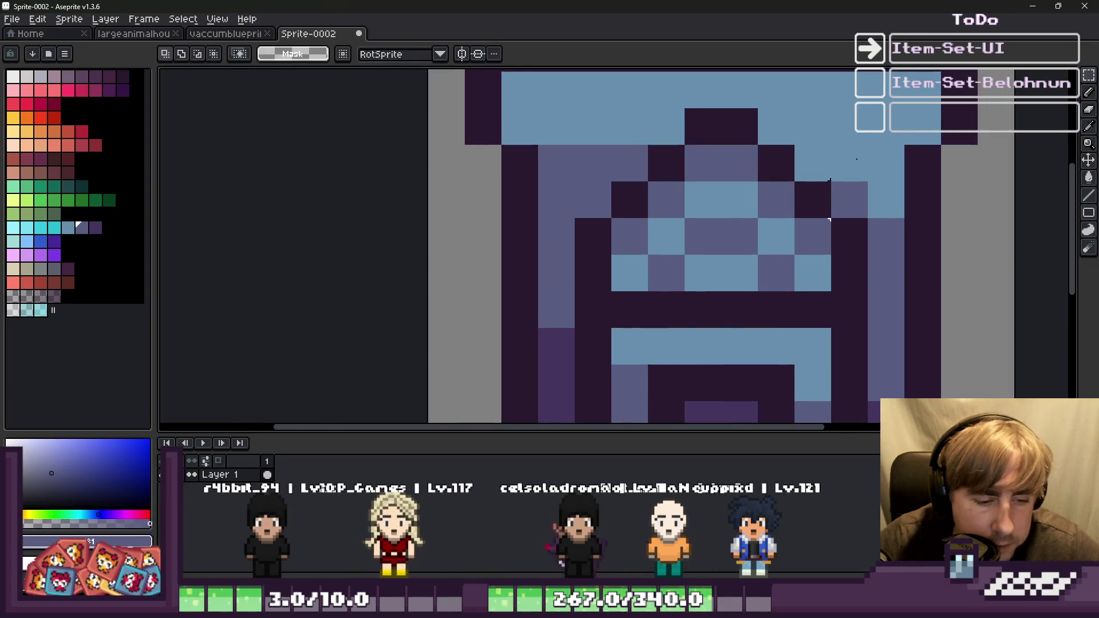
key(ctrl+w)
key(ctrl+w)
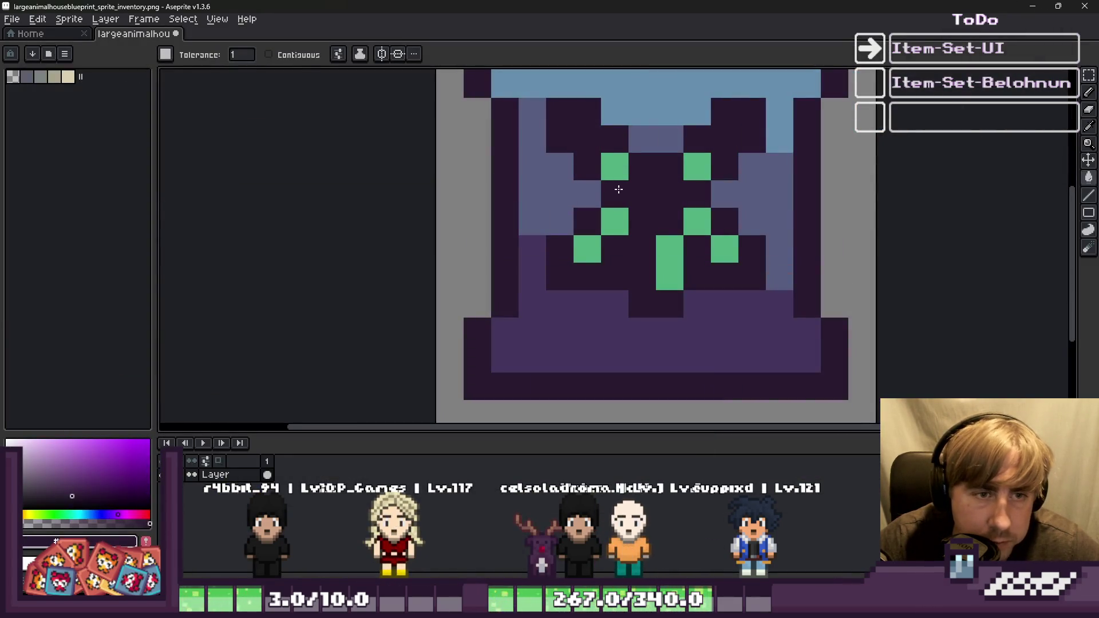
key(v)
key(ctrl+z)
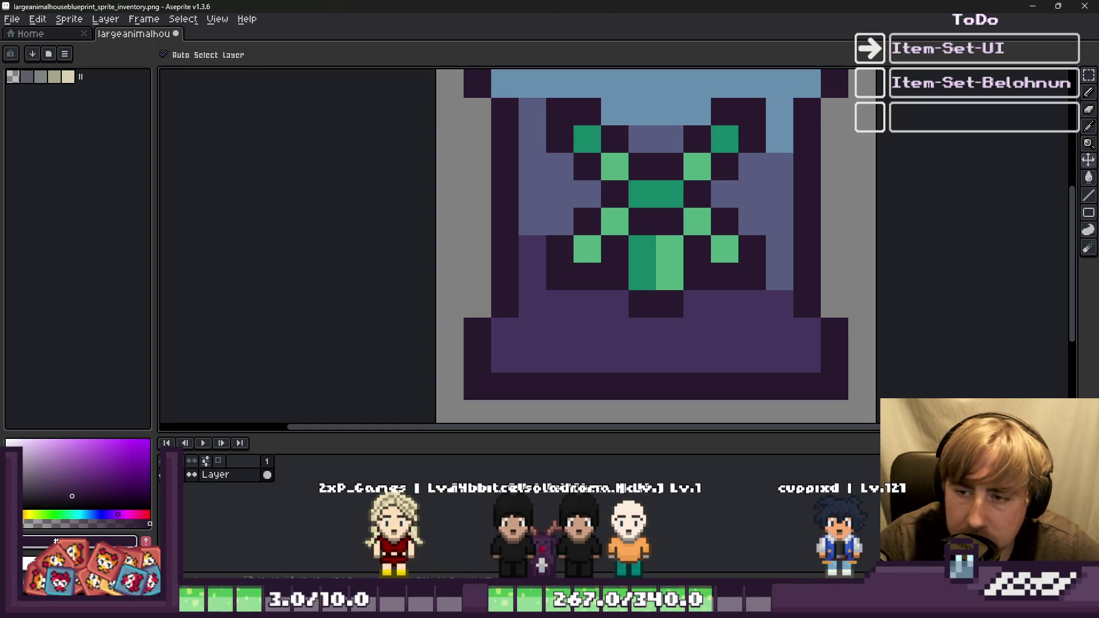
key(g)
scroll(577, 429, down, 1)
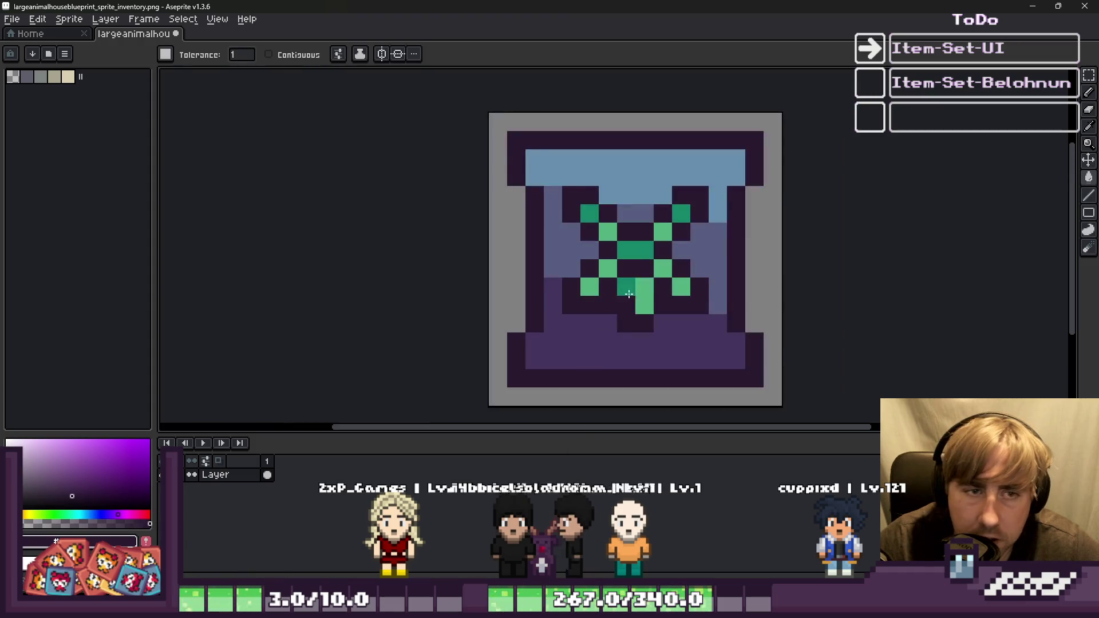
click(590, 177)
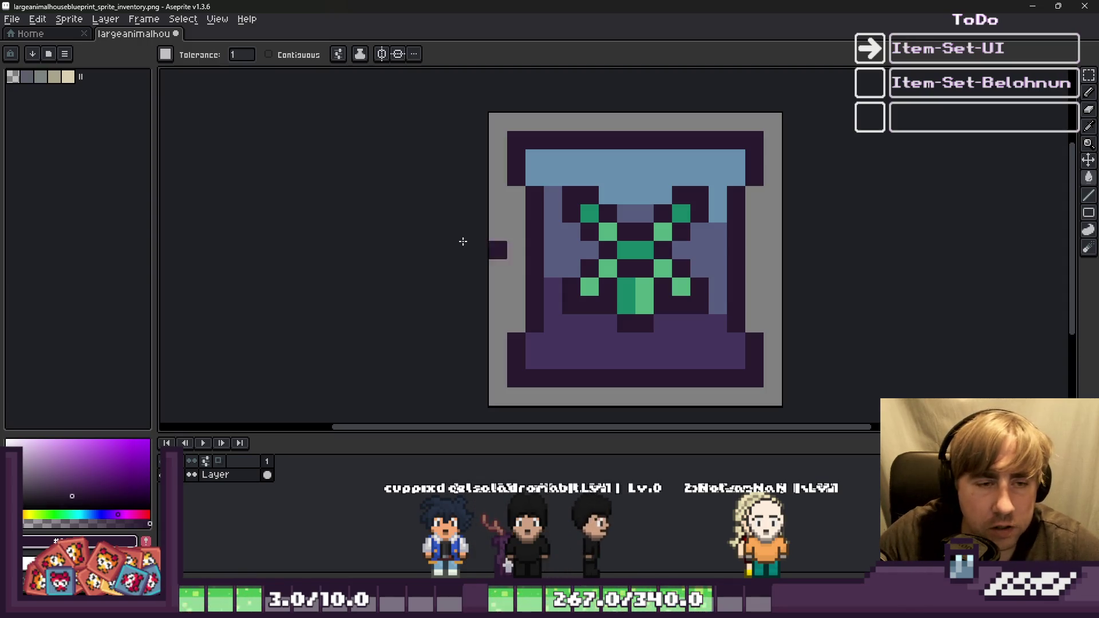
Glance at Sprite-0002, return to the house blueprint and load the default palette.
mouse_move(538, 608)
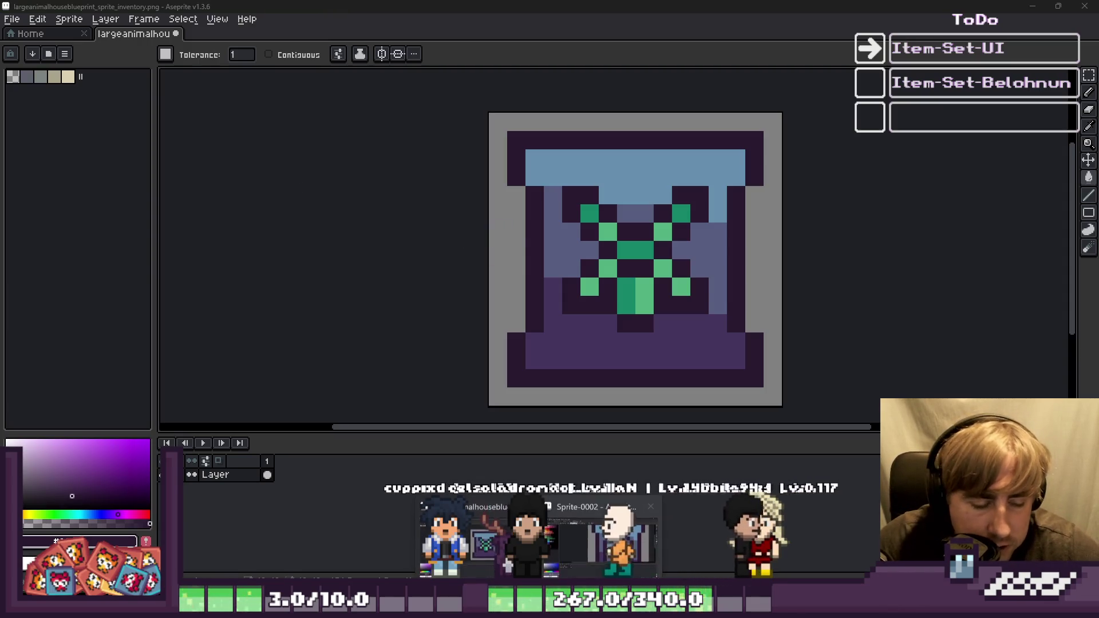
click(578, 538)
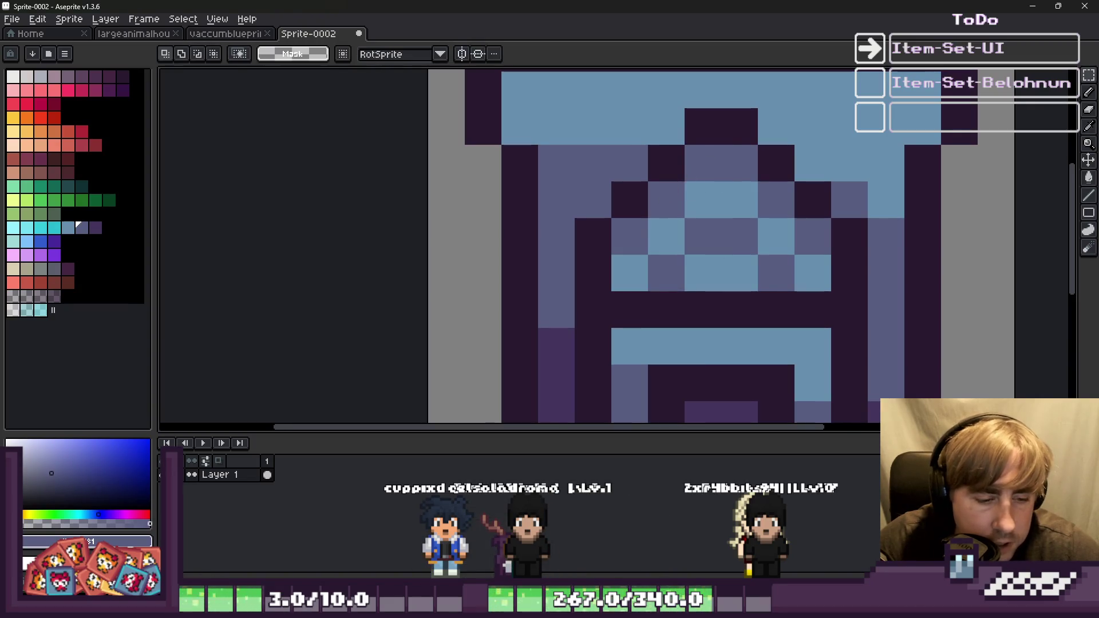
click(1032, 5)
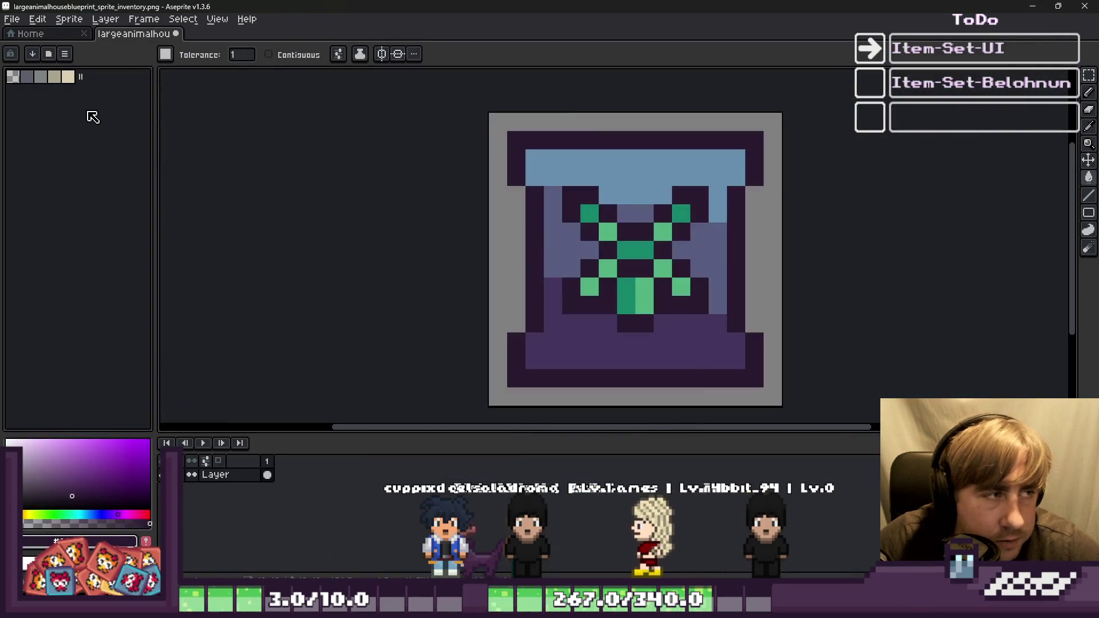
click(66, 54)
click(82, 242)
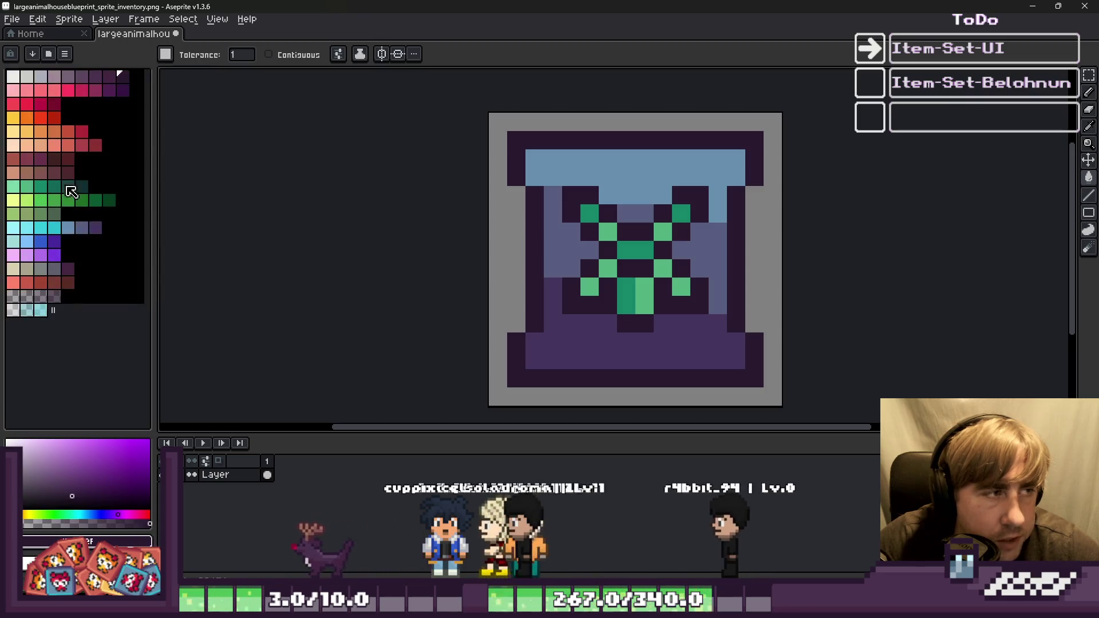
Fill the sprinkler's light-green pixels cyan and recolour one pixel muted blue.
click(68, 228)
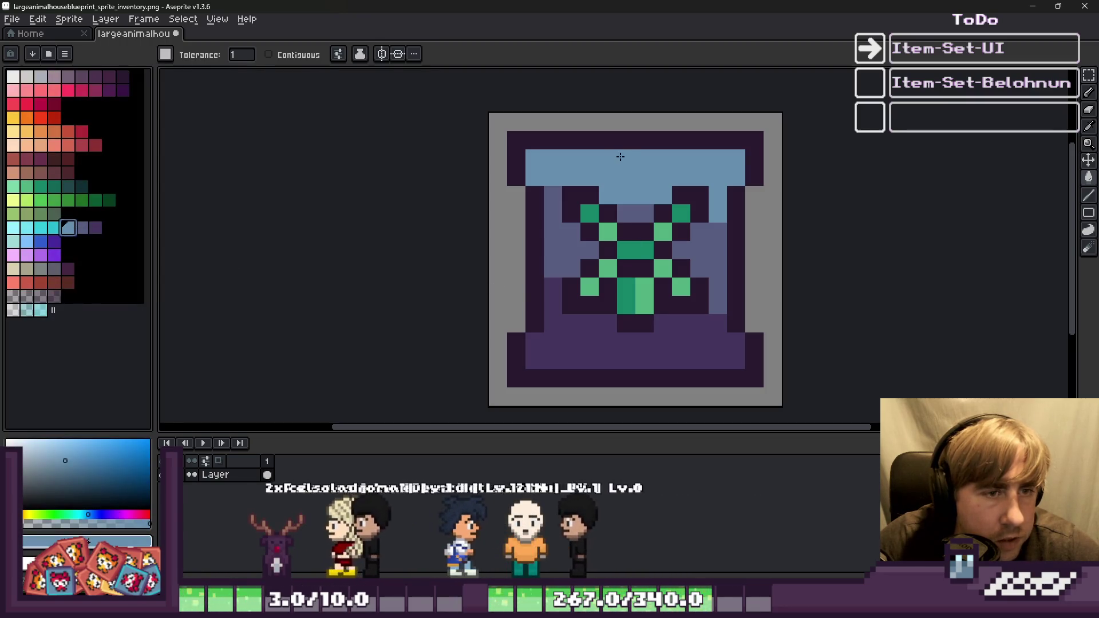
click(574, 213)
click(54, 228)
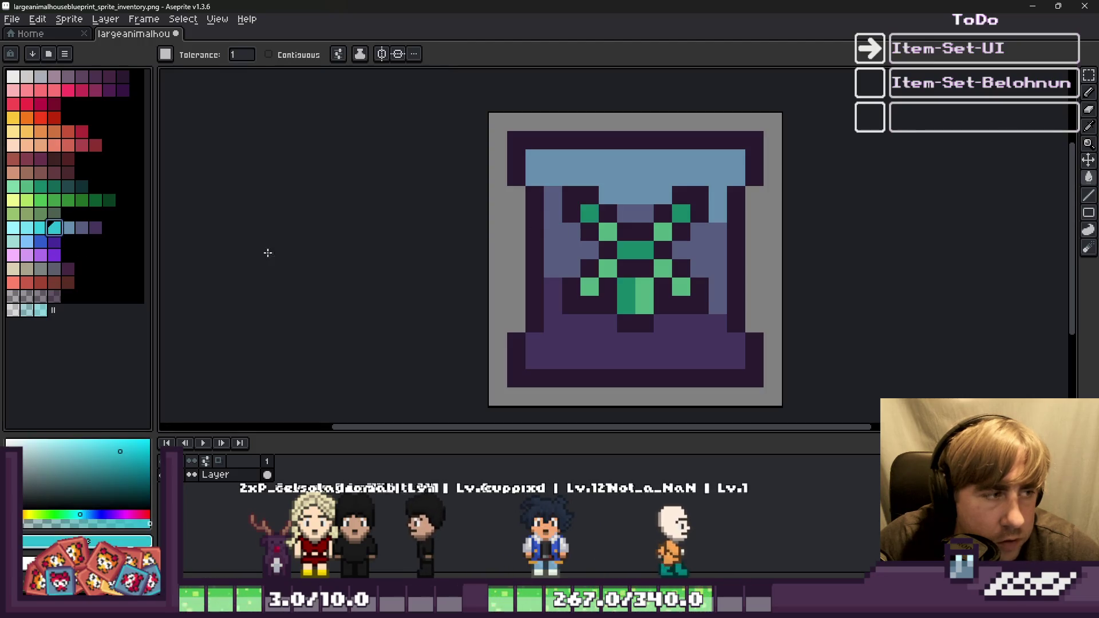
scroll(569, 216, up, 1)
click(631, 284)
scroll(610, 213, down, 1)
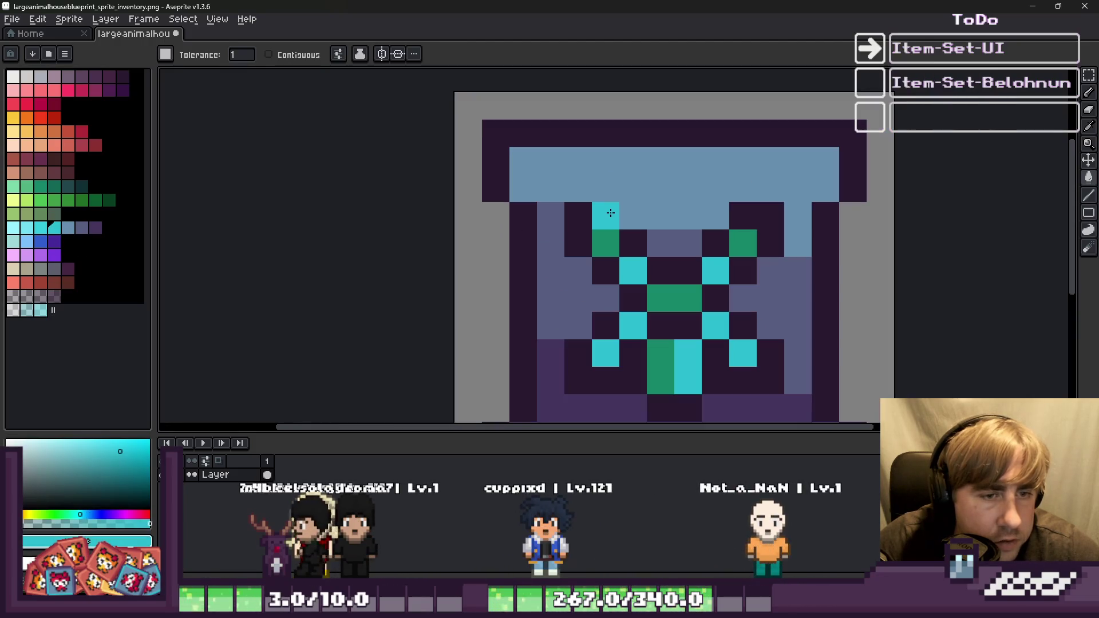
click(68, 229)
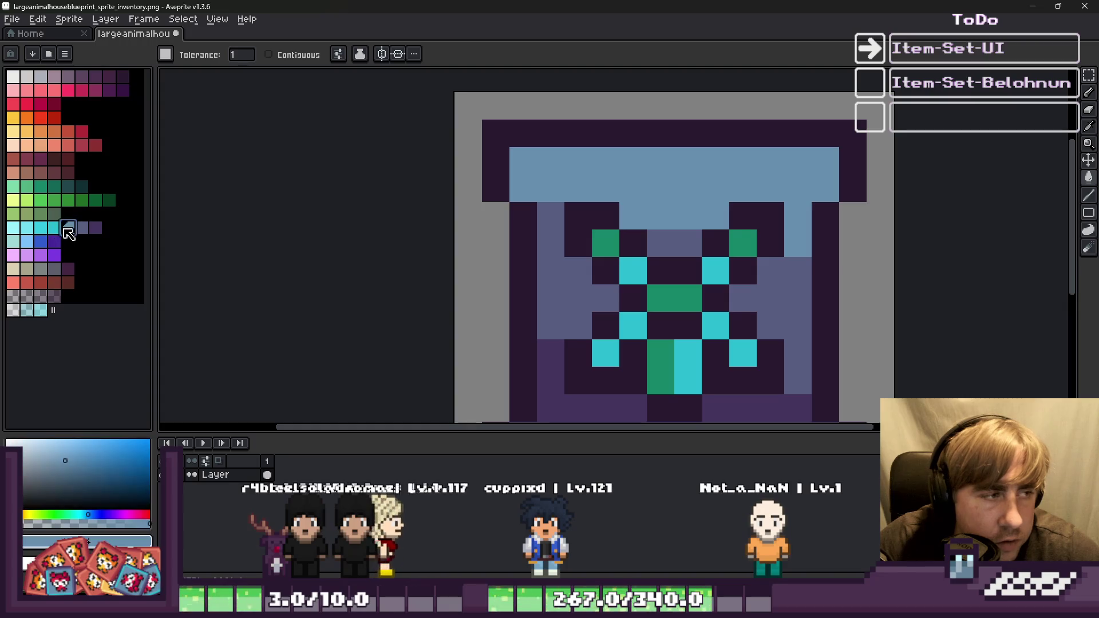
click(622, 267)
scroll(621, 266, down, 3)
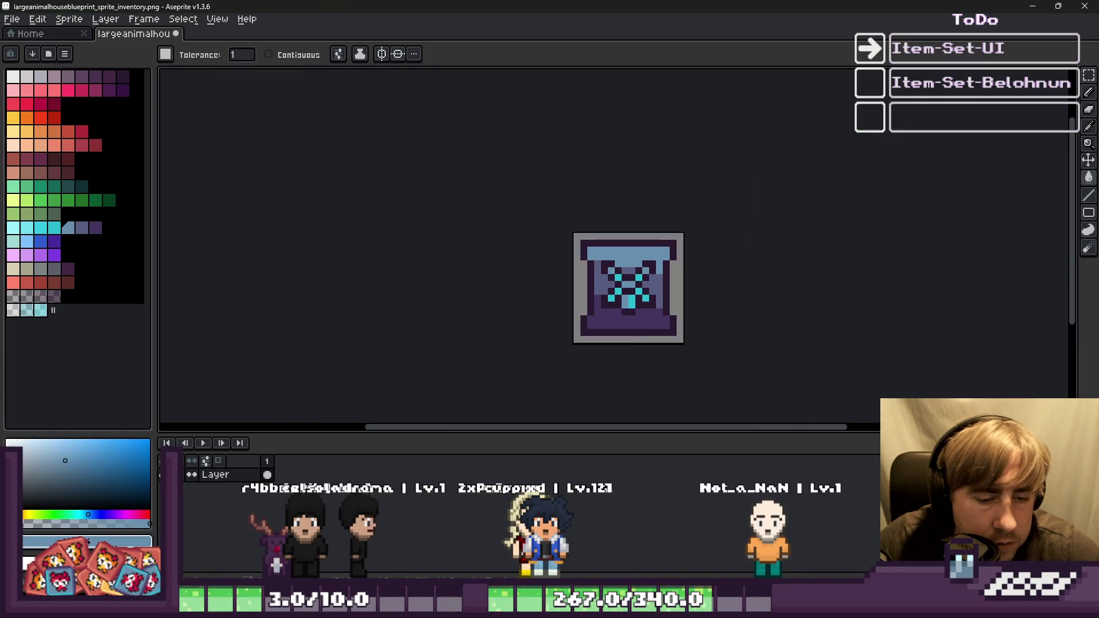
Sample the light blue from the Sprite-0002 reference and close the extra sprite tabs.
mouse_move(639, 606)
mouse_move(538, 606)
click(601, 550)
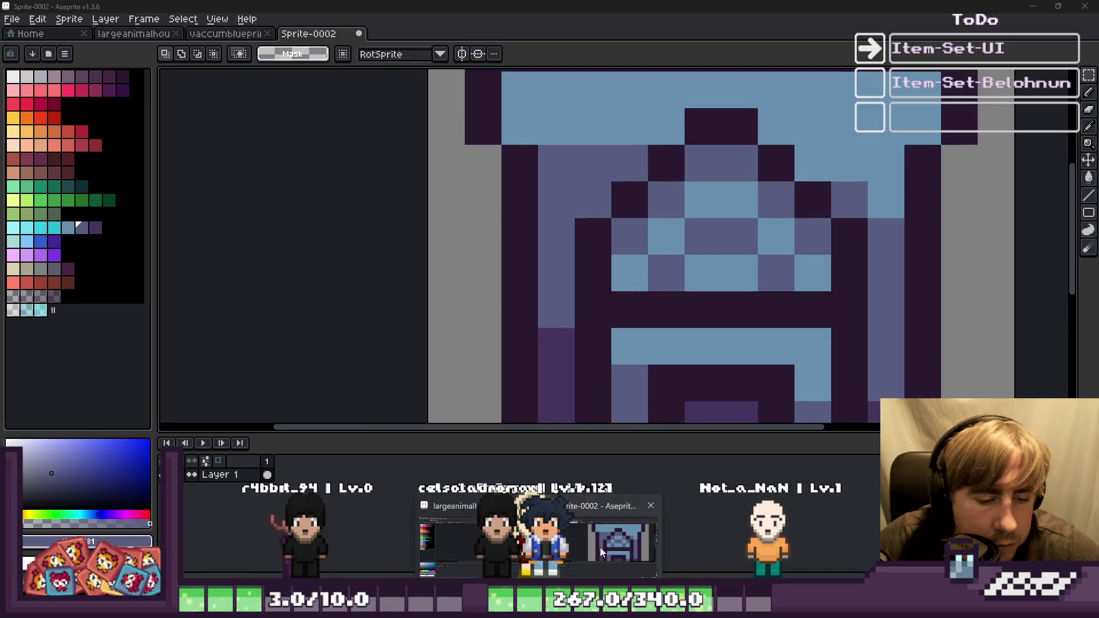
key(i)
click(630, 271)
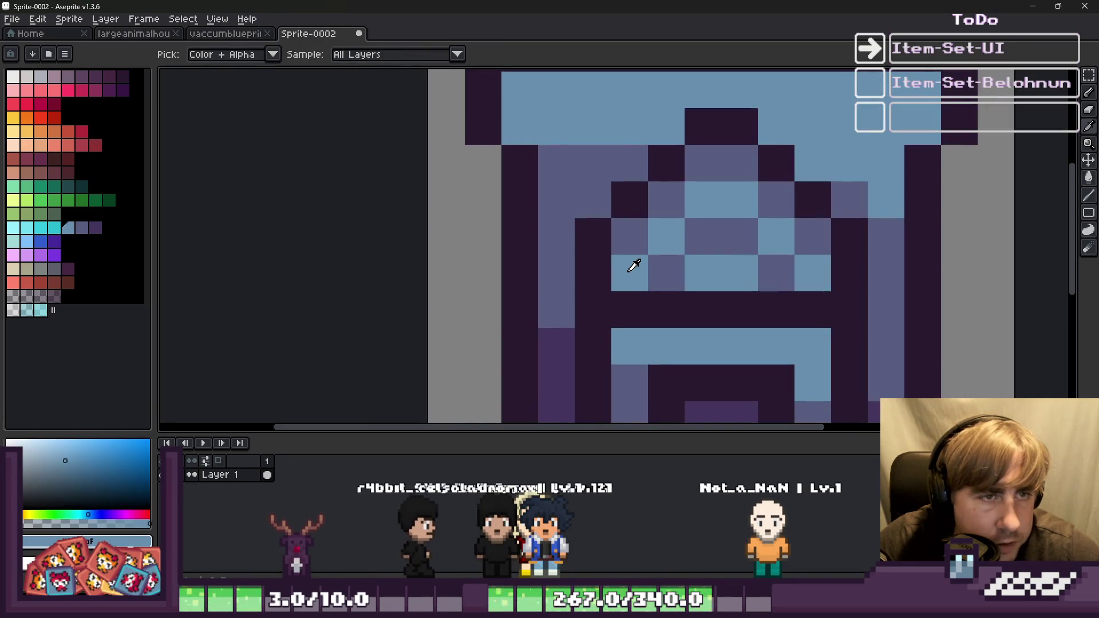
key(g)
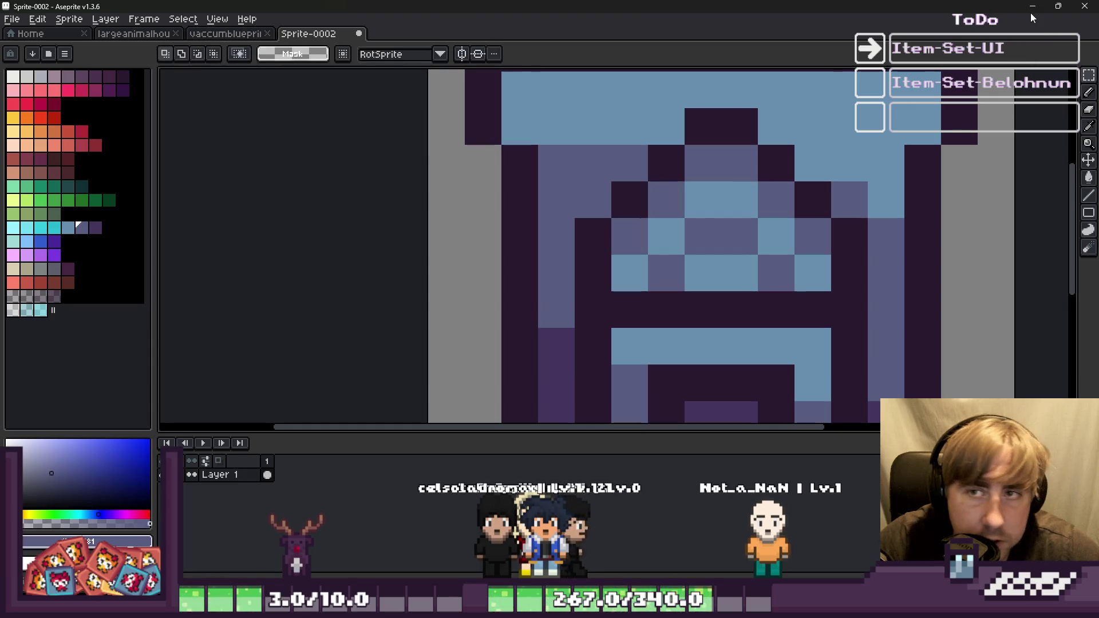
key(ctrl+w)
key(ctrl+w)
scroll(589, 295, up, 3)
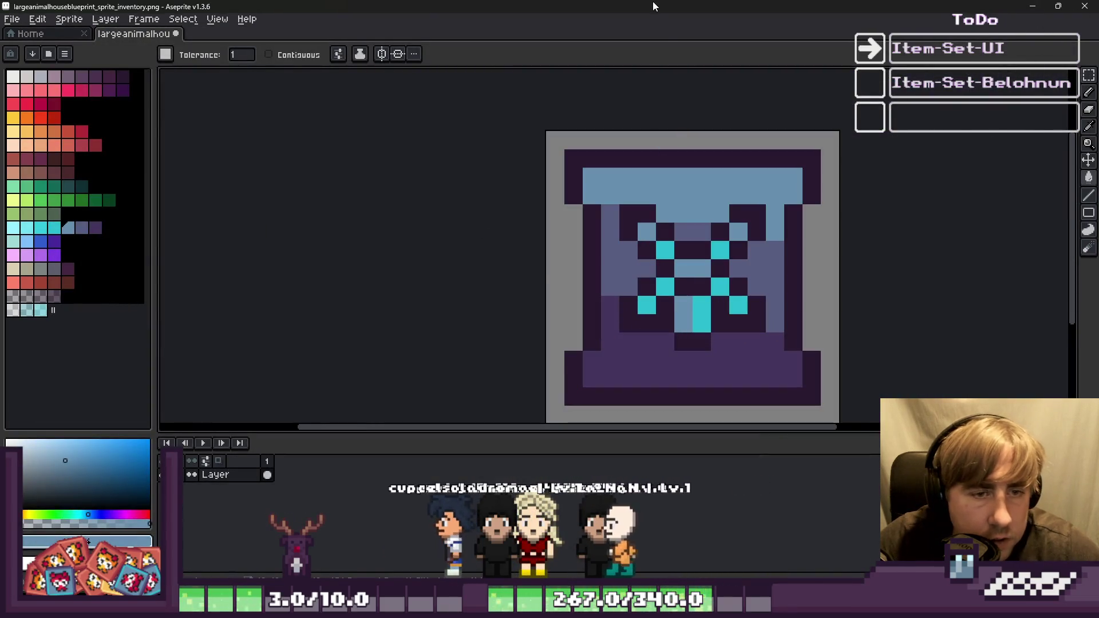
key(v)
Paint-bucket the light-green pixels light blue and the remaining greens grey-purple.
scroll(605, 265, up, 3)
key(g)
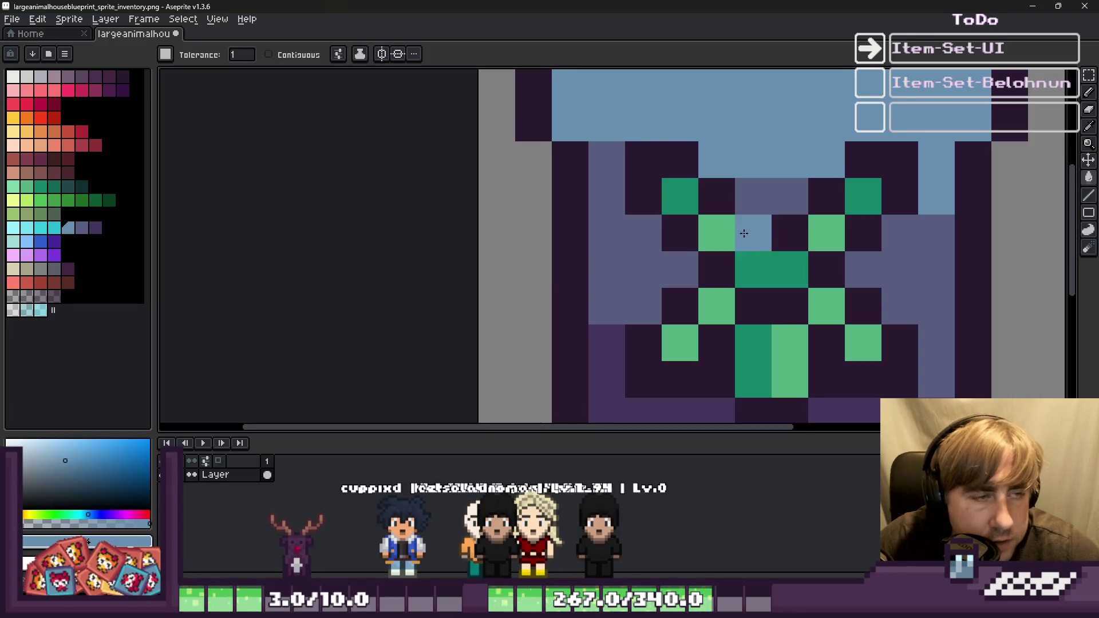
click(713, 236)
click(82, 227)
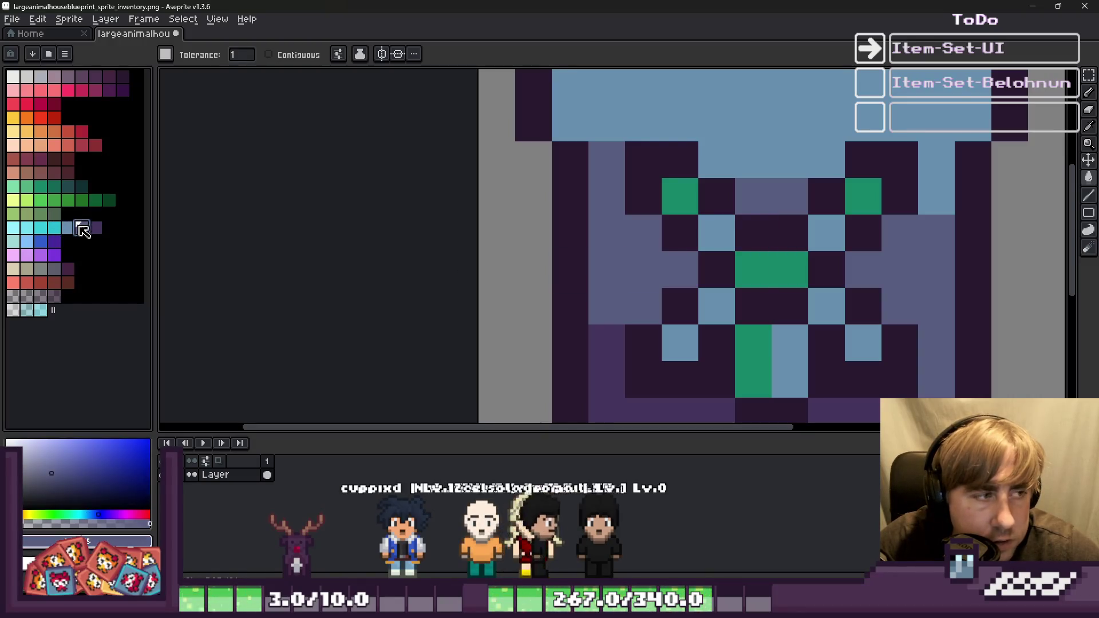
click(680, 201)
scroll(680, 201, down, 3)
scroll(667, 214, up, 1)
scroll(667, 214, down, 3)
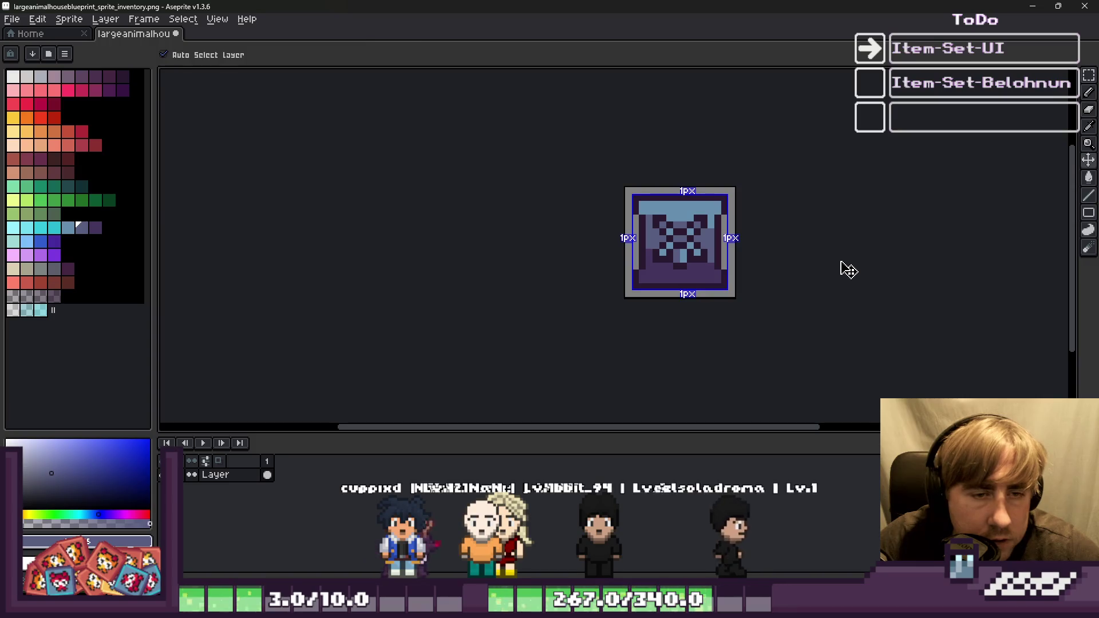
Copy the whole recoloured icon and paste it into a new 16x16 sprite.
key(ctrl+s)
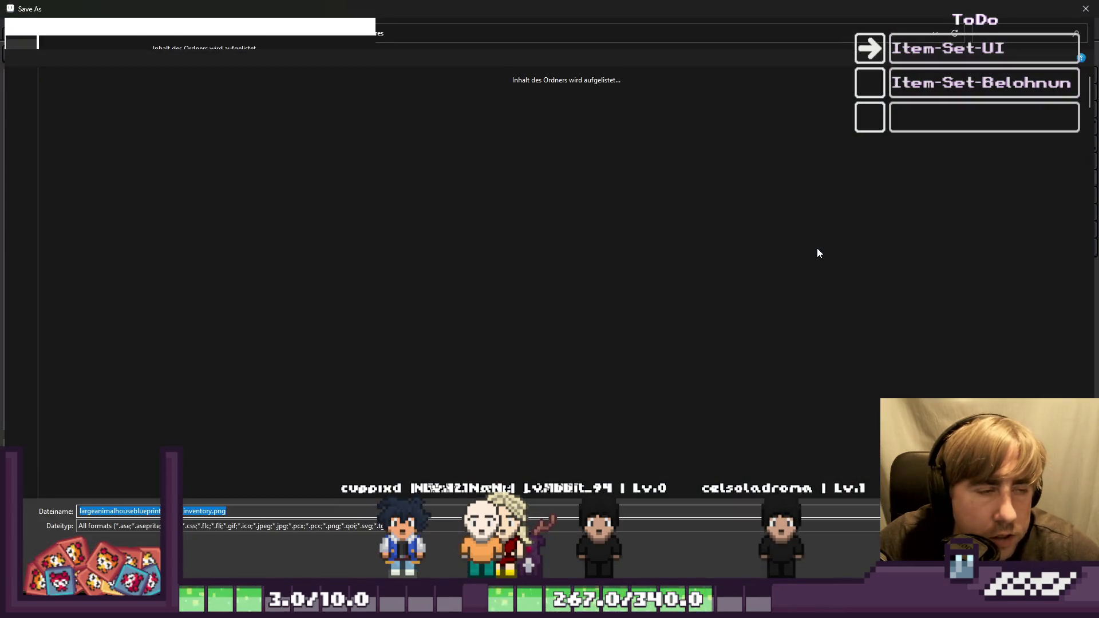
key(Return)
key(ctrl+a)
key(v)
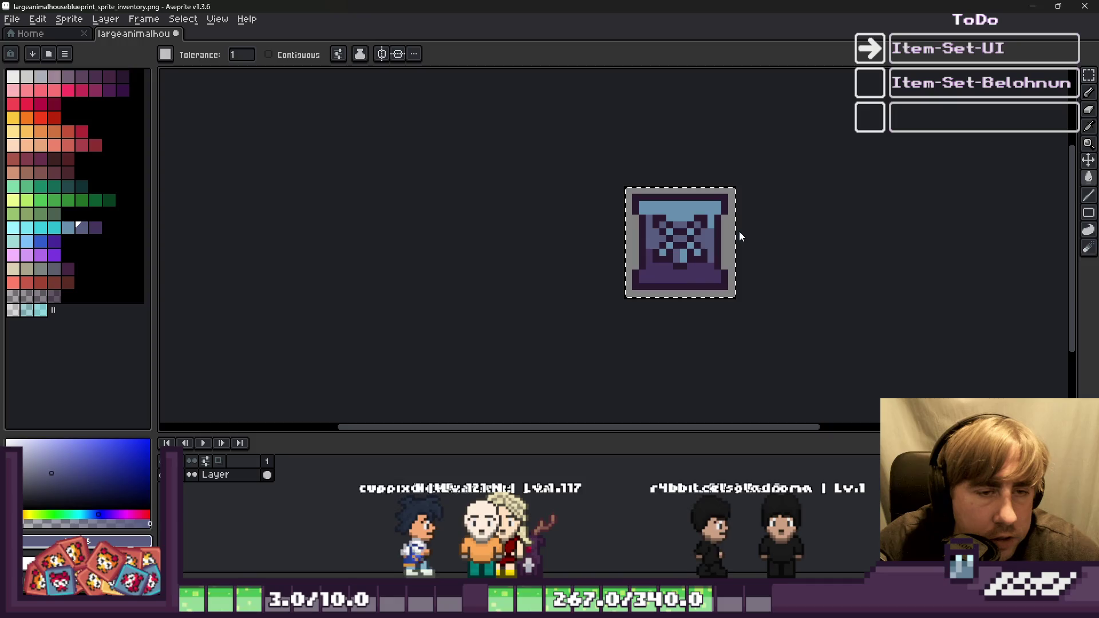
key(ctrl+shift+s)
key(Escape)
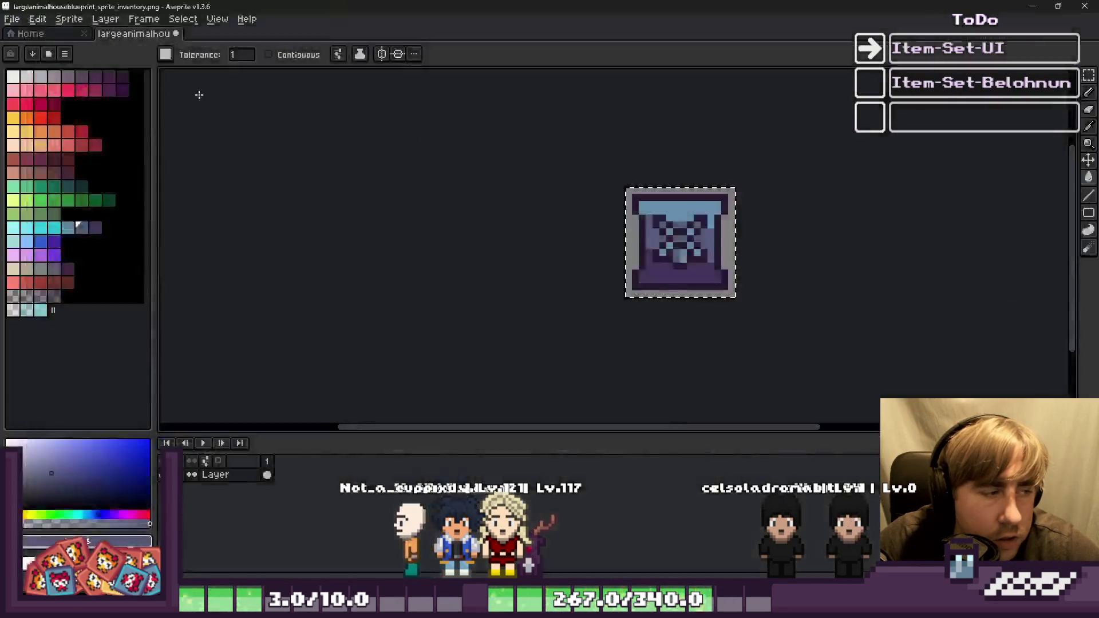
click(10, 21)
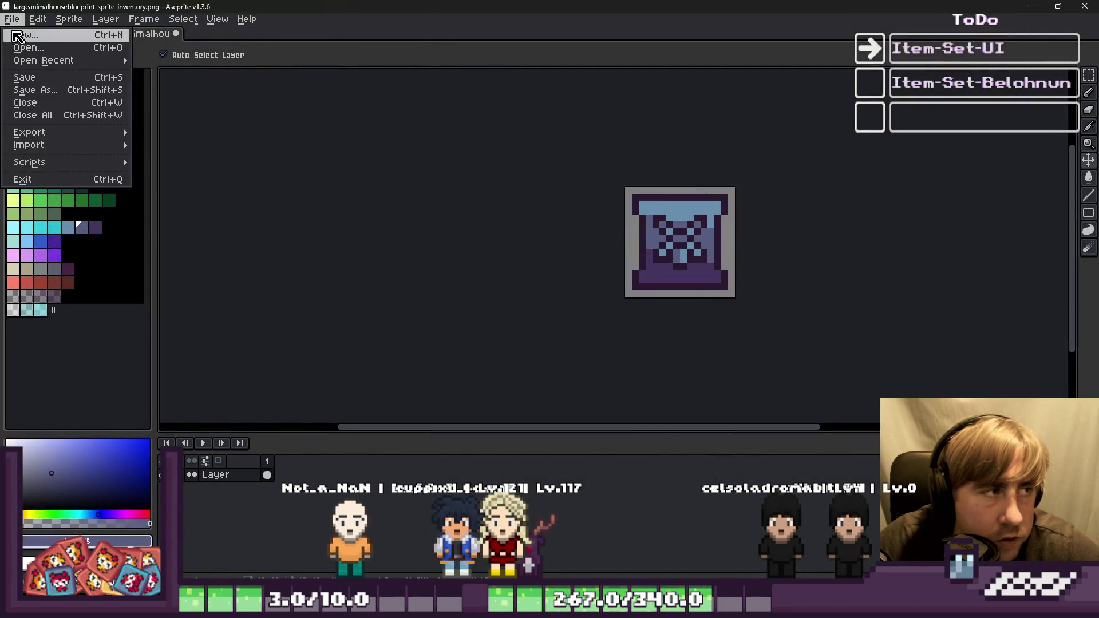
click(11, 37)
key(Return)
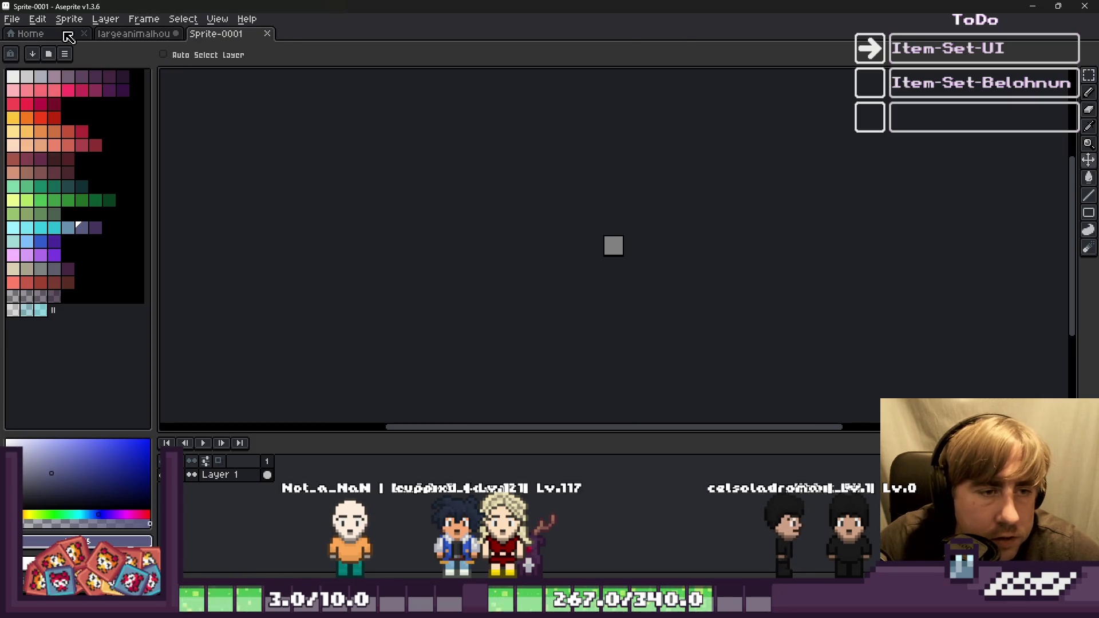
key(ctrl+v)
Save it as sprinklerblueprint_sprite_inventar.png in Growth/Textures, overwriting the old file.
key(plus)
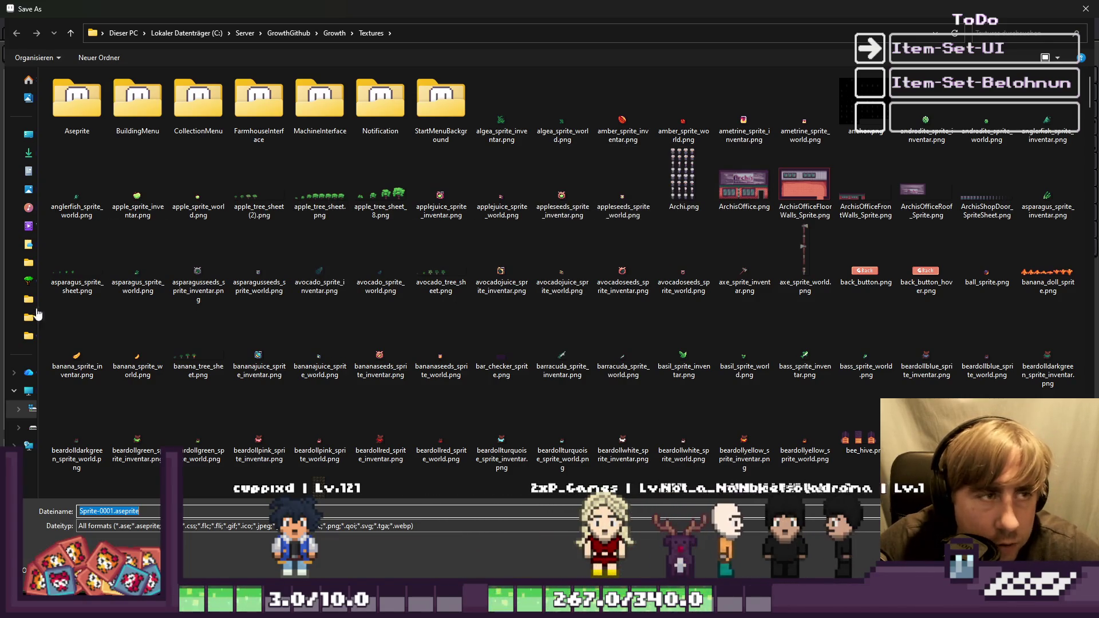
click(28, 280)
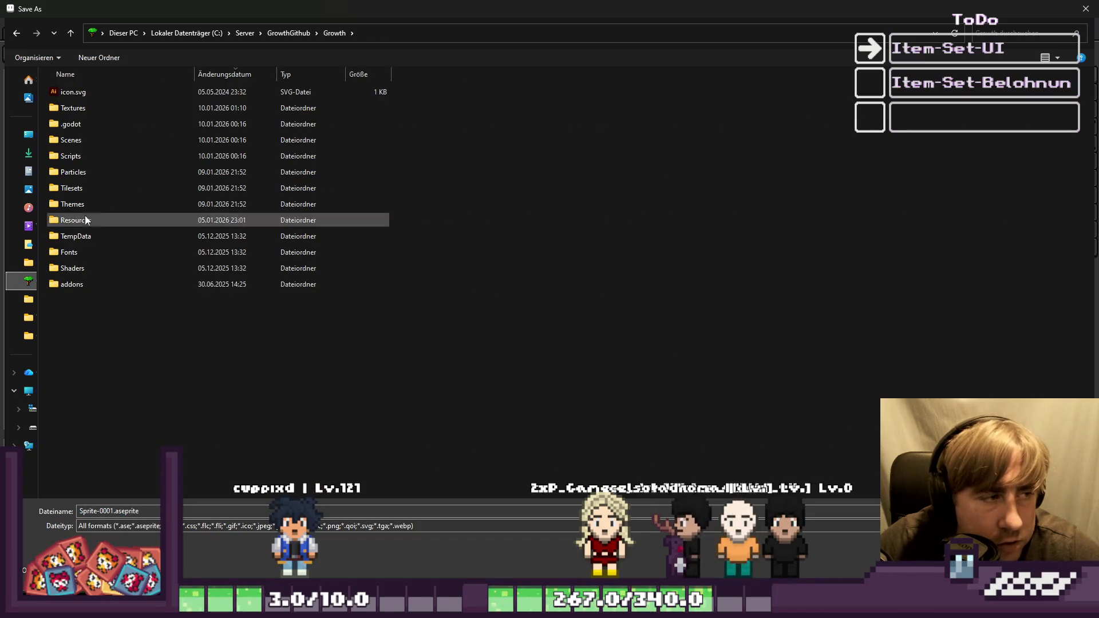
double_click(73, 108)
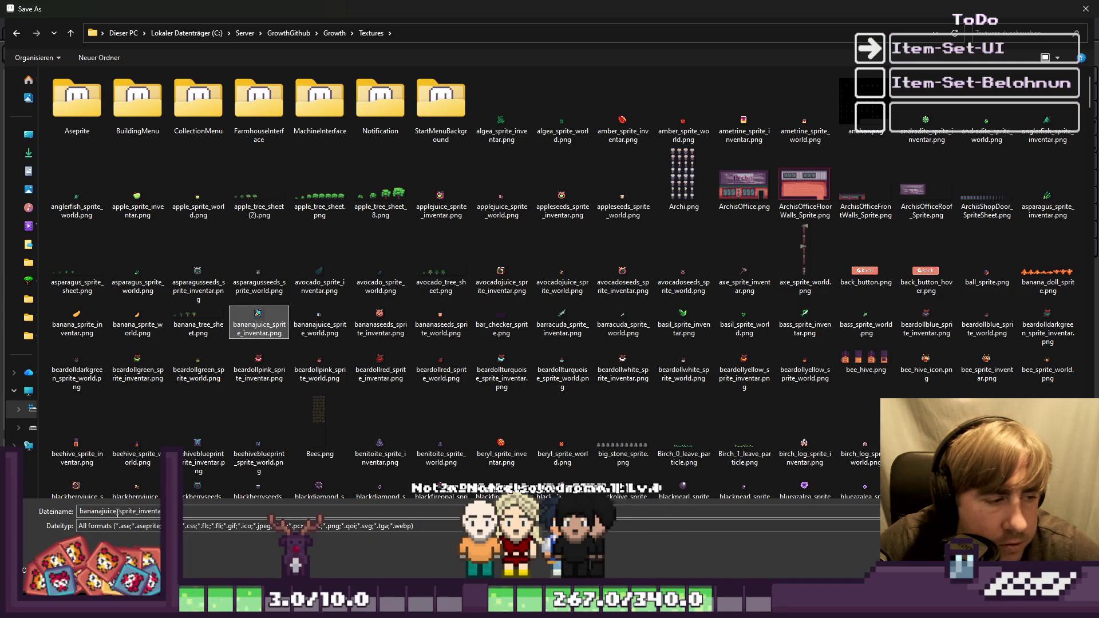
click(197, 443)
double_click(109, 511)
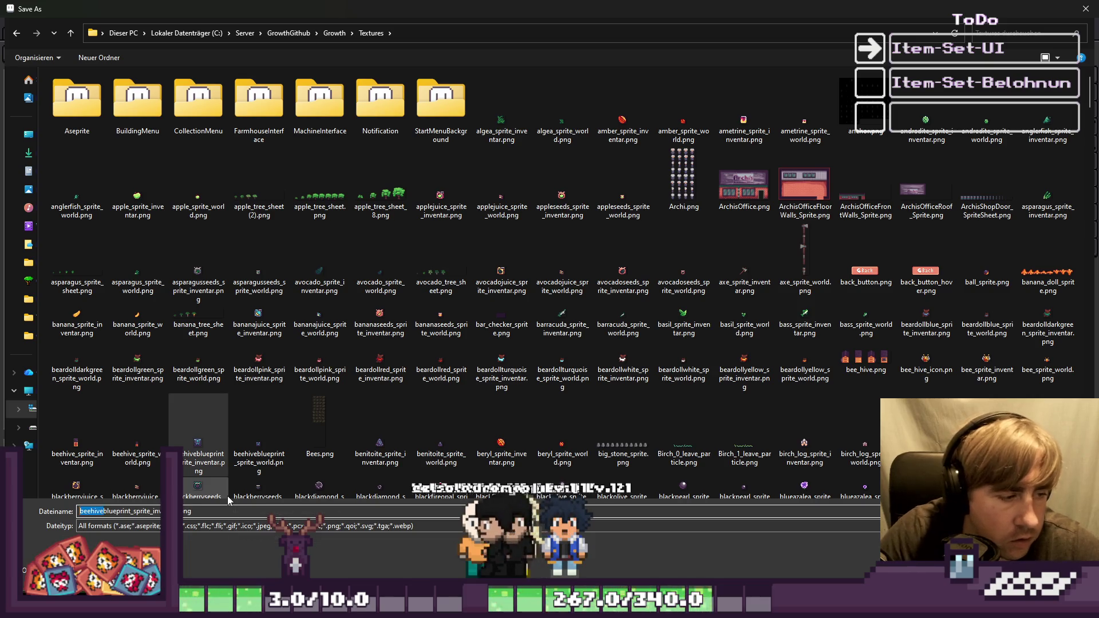
text(sprinkler)
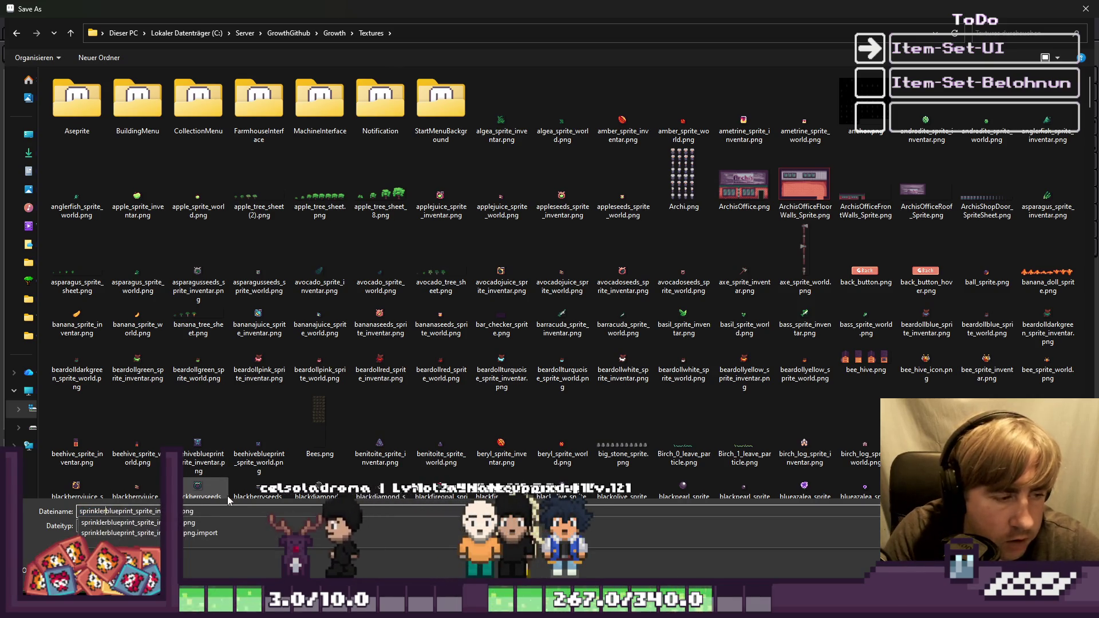
key(Return)
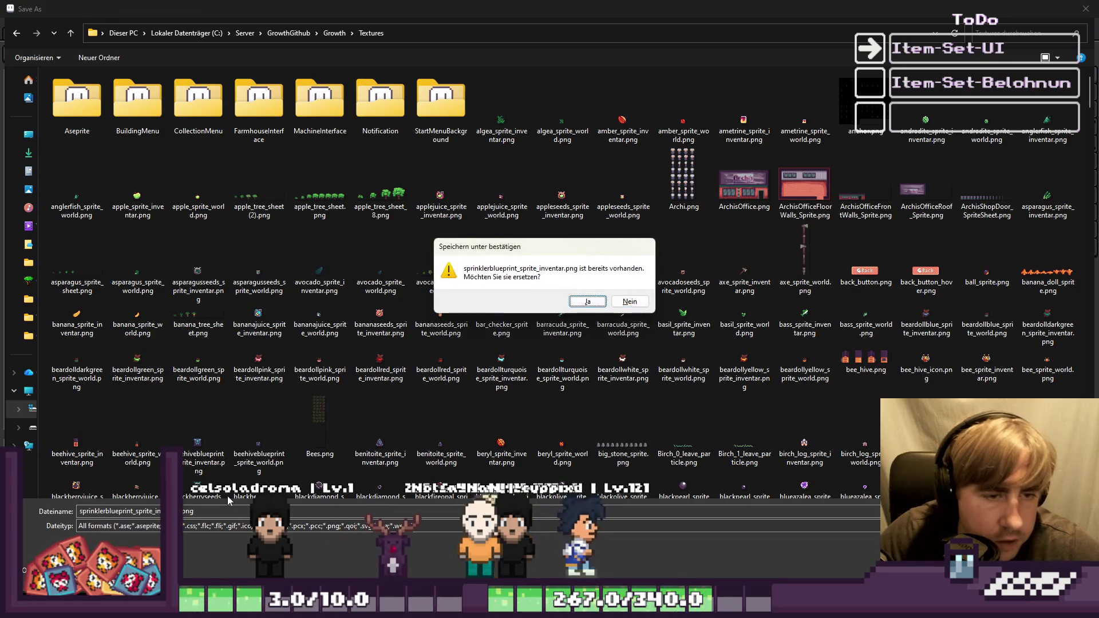
key(Return)
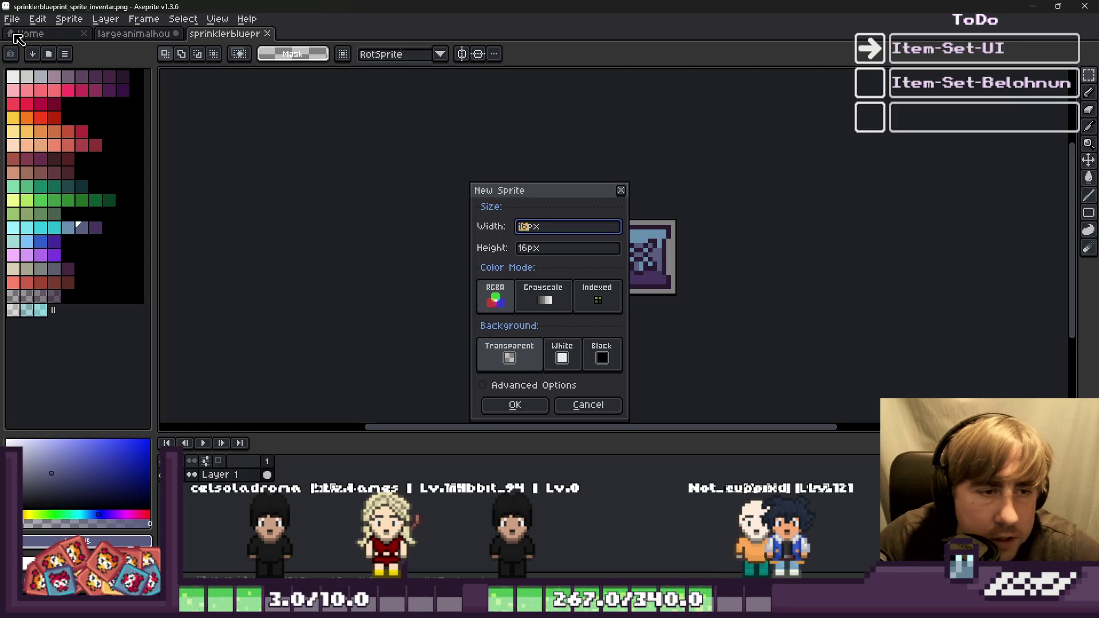
Create a new 16x16 sprite, paste the icon and scale it down to fit the canvas.
key(Tab)
key(Return)
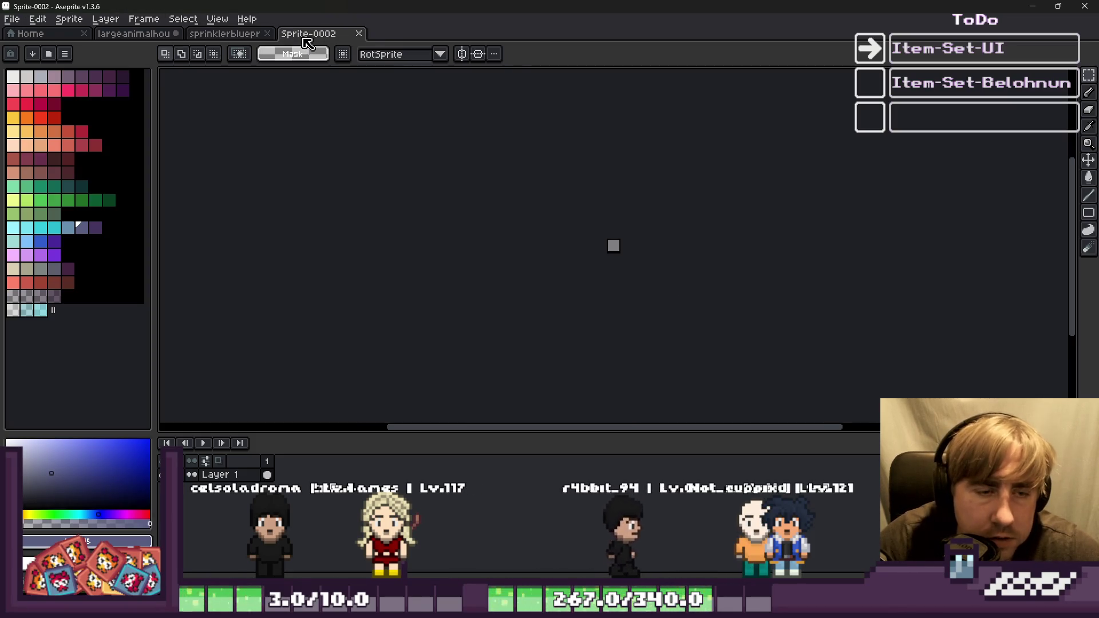
scroll(640, 256, up, 4)
key(ctrl+v)
scroll(584, 208, up, 2)
scroll(658, 172, down, 2)
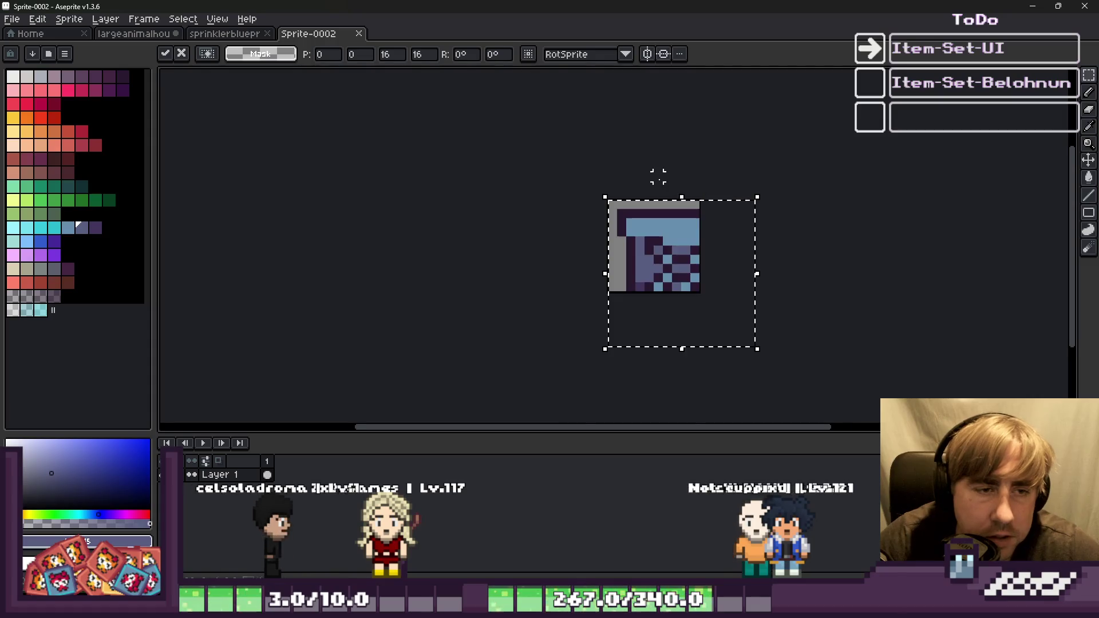
scroll(715, 281, up, 1)
mouse_move(784, 388)
mouse_down()
mouse_move(682, 278)
mouse_move(703, 312)
mouse_up()
key(Return)
scroll(608, 245, up, 1)
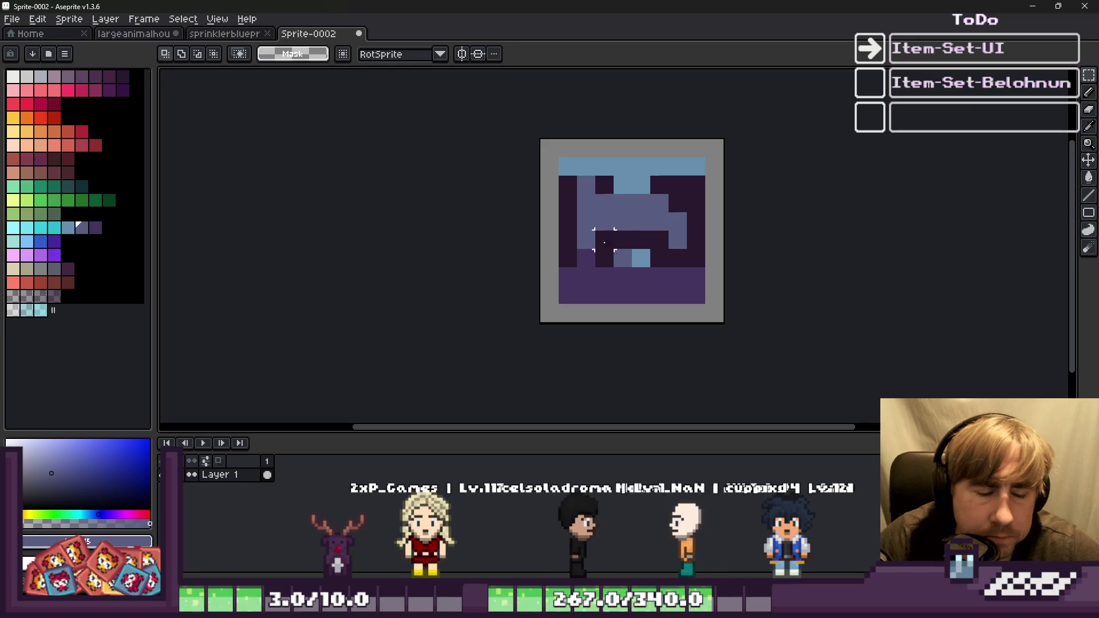
Repaint the icon's top and bottom inner rows, plus one lower pixel, in sampled dark purple.
key(i)
click(565, 178)
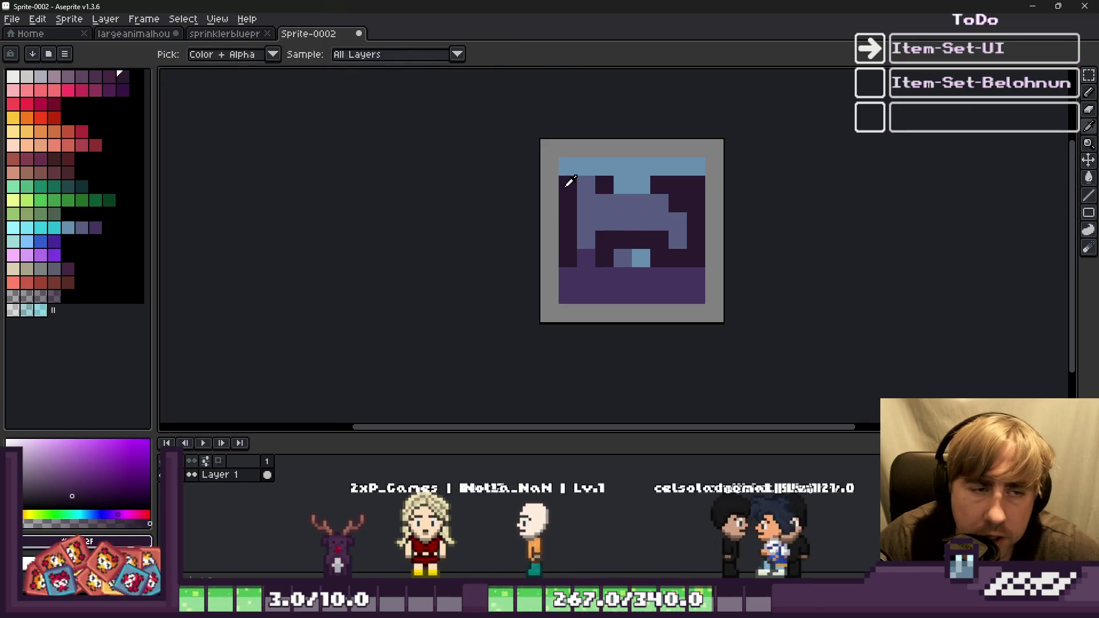
key(b)
scroll(563, 182, up, 1)
drag(563, 152, 816, 153)
scroll(814, 238, down, 1)
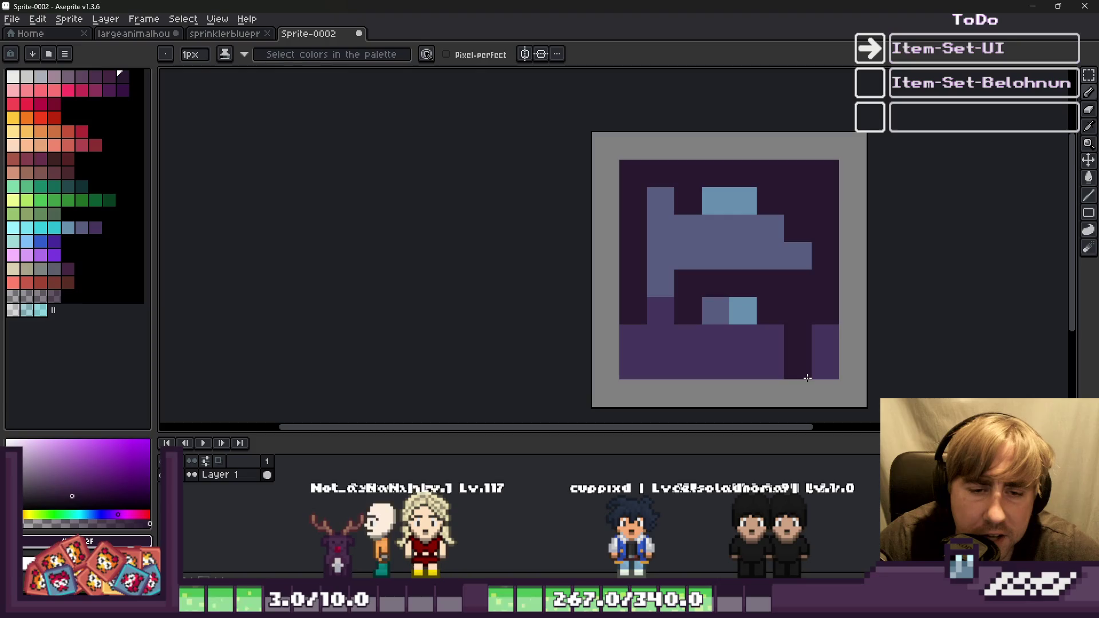
drag(809, 375, 635, 360)
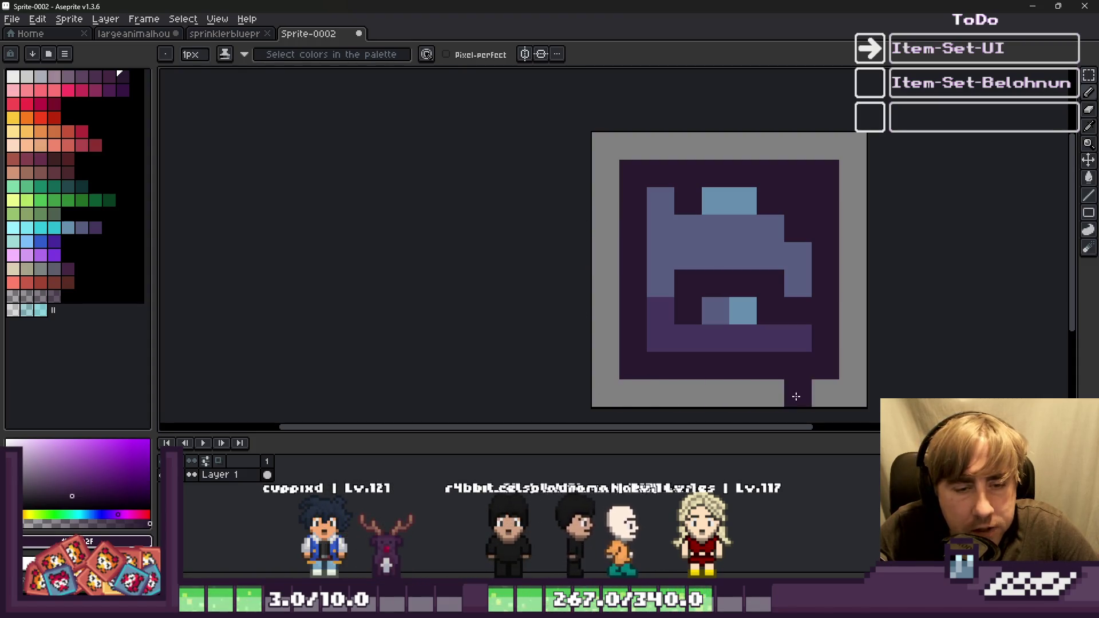
click(724, 240)
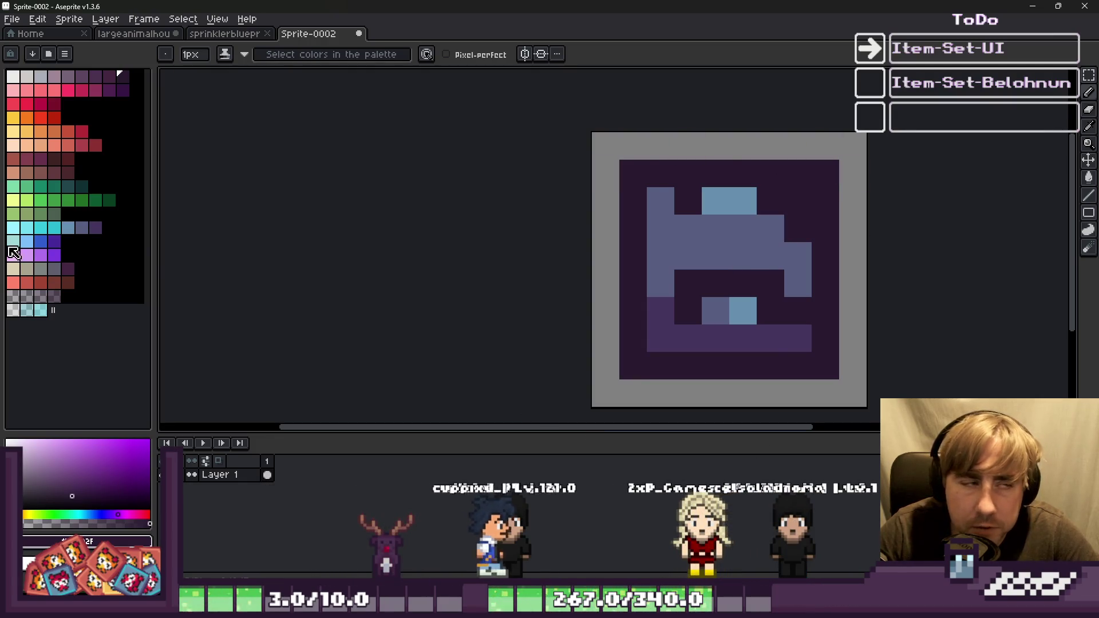
click(10, 80)
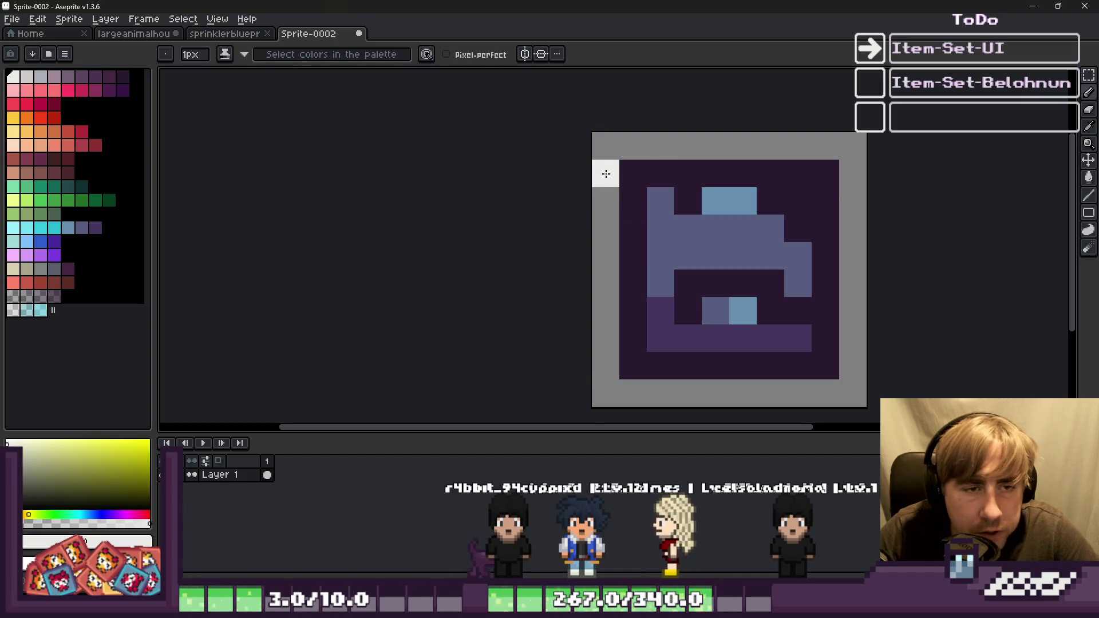
Draw white lines down the left edge and bottom, and shift the icon content one pixel.
drag(606, 172, 599, 361)
mouse_move(622, 397)
mouse_down()
mouse_move(815, 393)
mouse_move(853, 166)
mouse_move(829, 147)
mouse_move(642, 140)
mouse_up()
scroll(684, 227, down, 3)
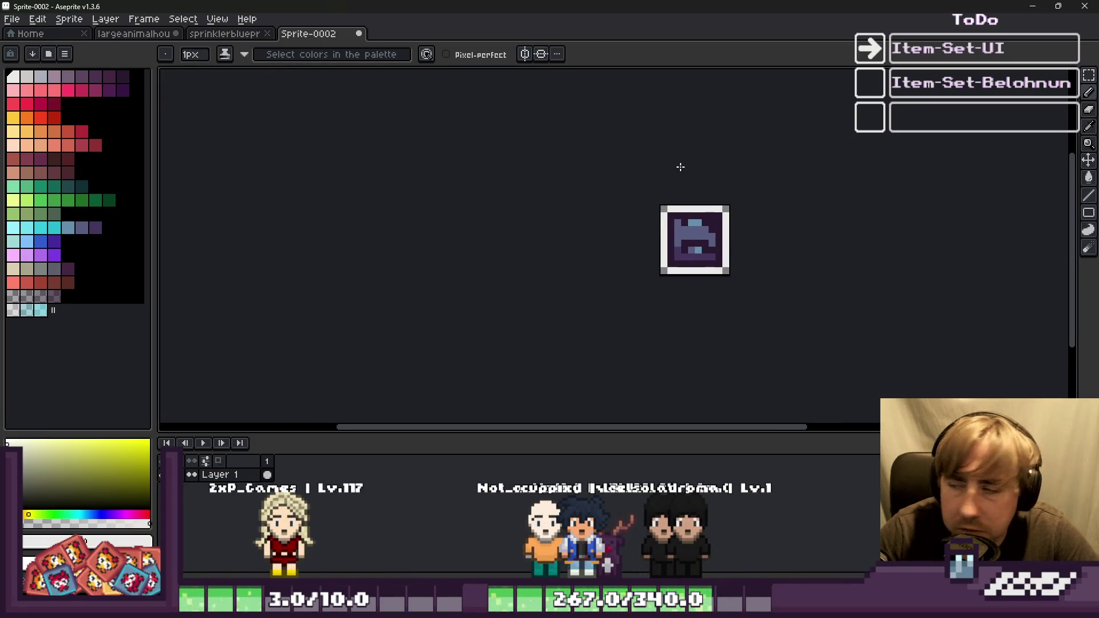
scroll(678, 175, up, 3)
key(v)
mouse_move(705, 277)
mouse_down()
mouse_move(733, 290)
mouse_move(726, 252)
mouse_up()
key(b)
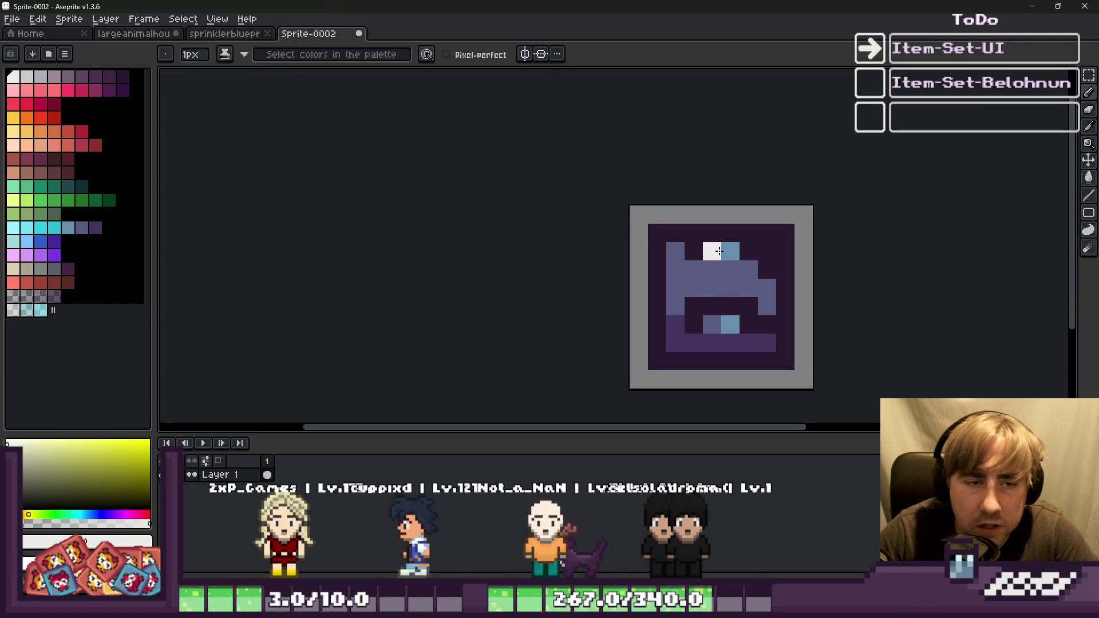
click(719, 324)
scroll(718, 324, up, 1)
scroll(606, 227, down, 2)
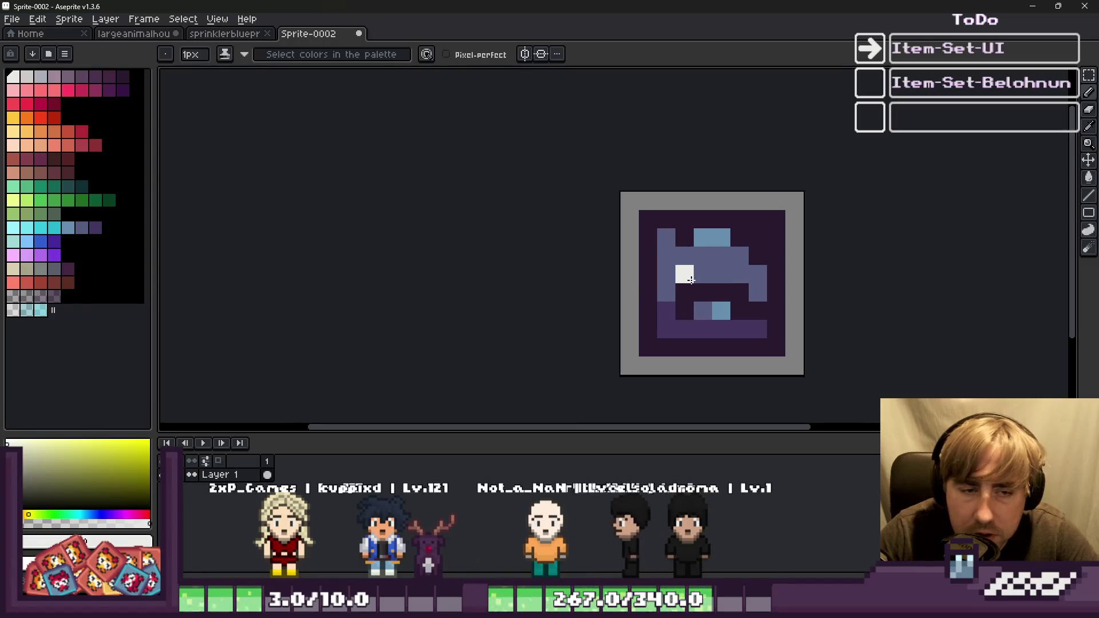
key(ctrl+z)
scroll(704, 311, up, 3)
Cover the bottom strip dark purple, fill the lower-right pixel slate, and paint the top row light blue.
alt+click(658, 312)
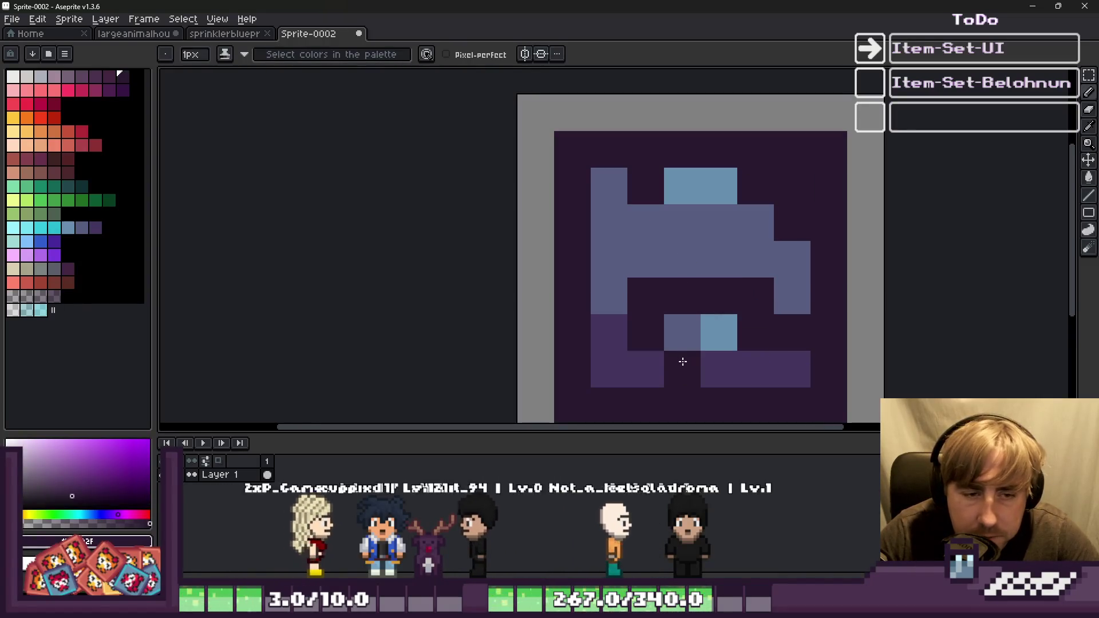
mouse_move(681, 366)
mouse_down()
mouse_move(643, 366)
mouse_move(768, 362)
mouse_up()
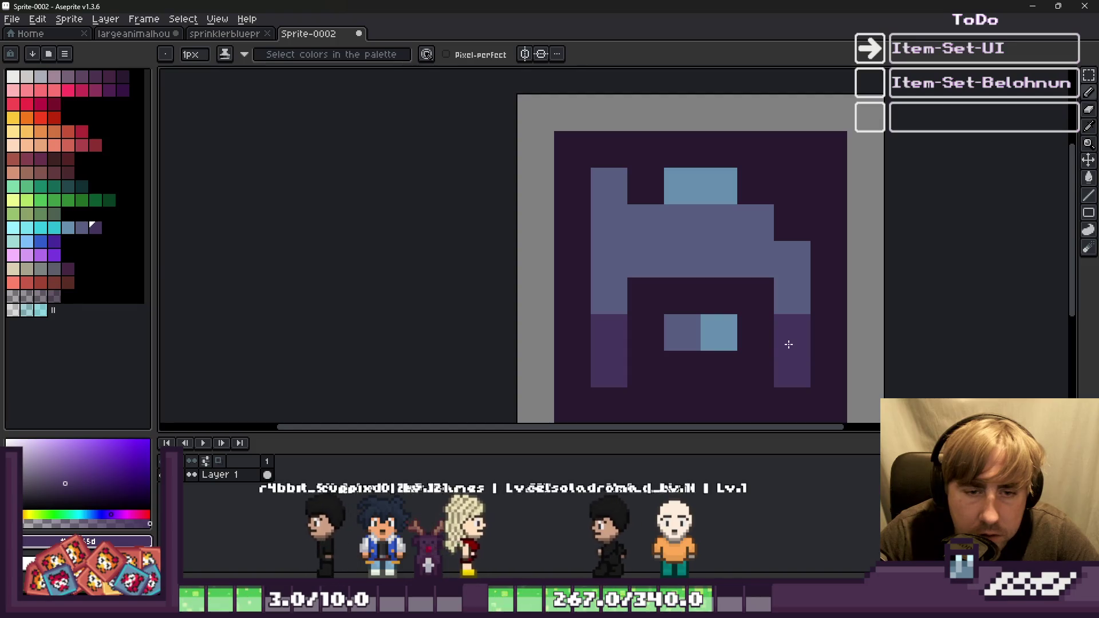
alt+click(798, 284)
click(792, 323)
alt+click(723, 170)
mouse_move(744, 175)
mouse_down()
mouse_move(792, 206)
mouse_move(616, 179)
mouse_up()
Add diagonal light-blue pixels and darken light-blue pixels along the top rows to dark purple.
alt+click(707, 292)
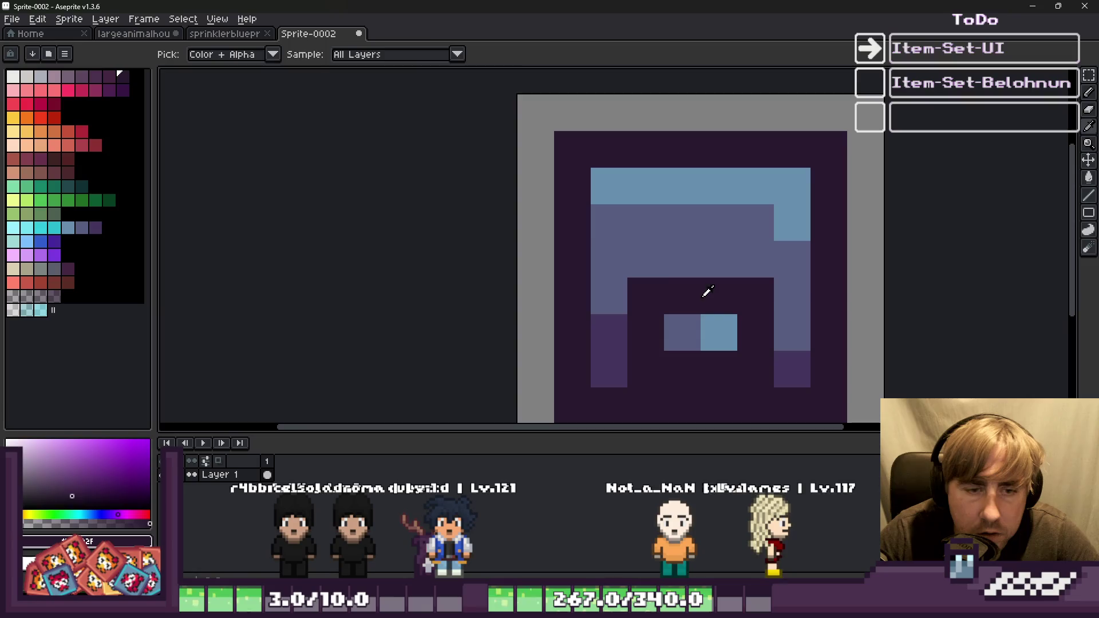
click(624, 221)
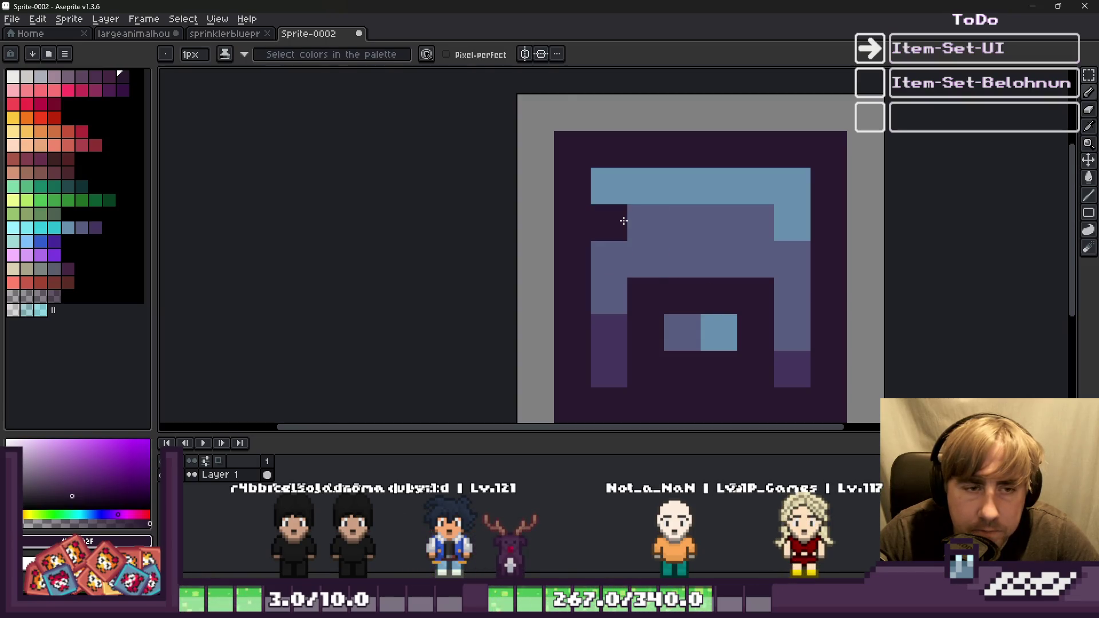
key(ctrl+z)
alt+click(633, 194)
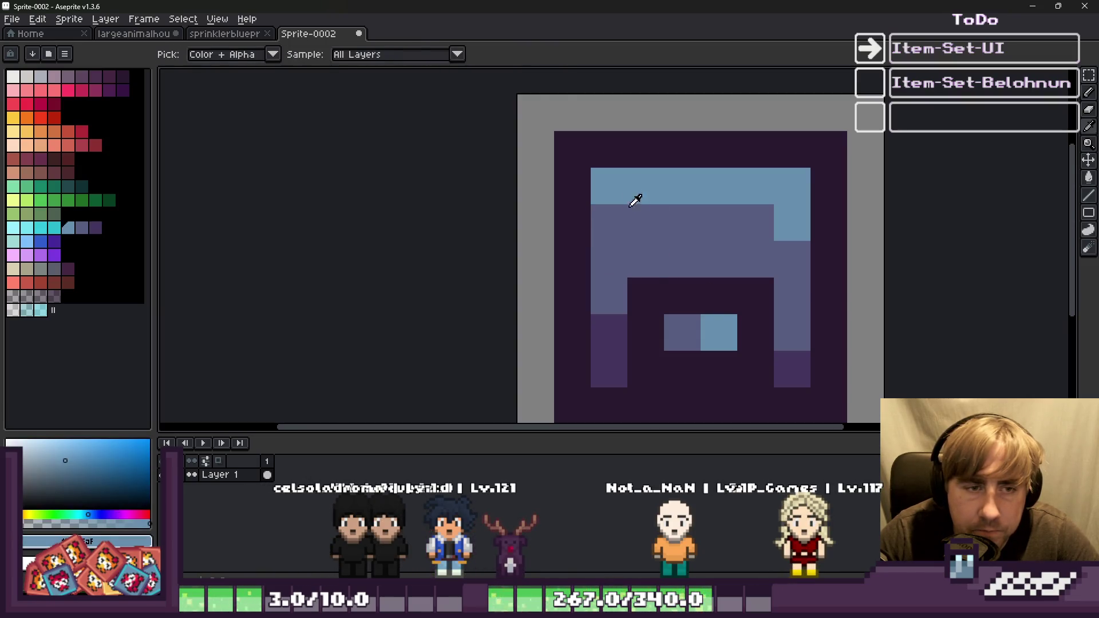
drag(644, 220, 679, 247)
key(alt)
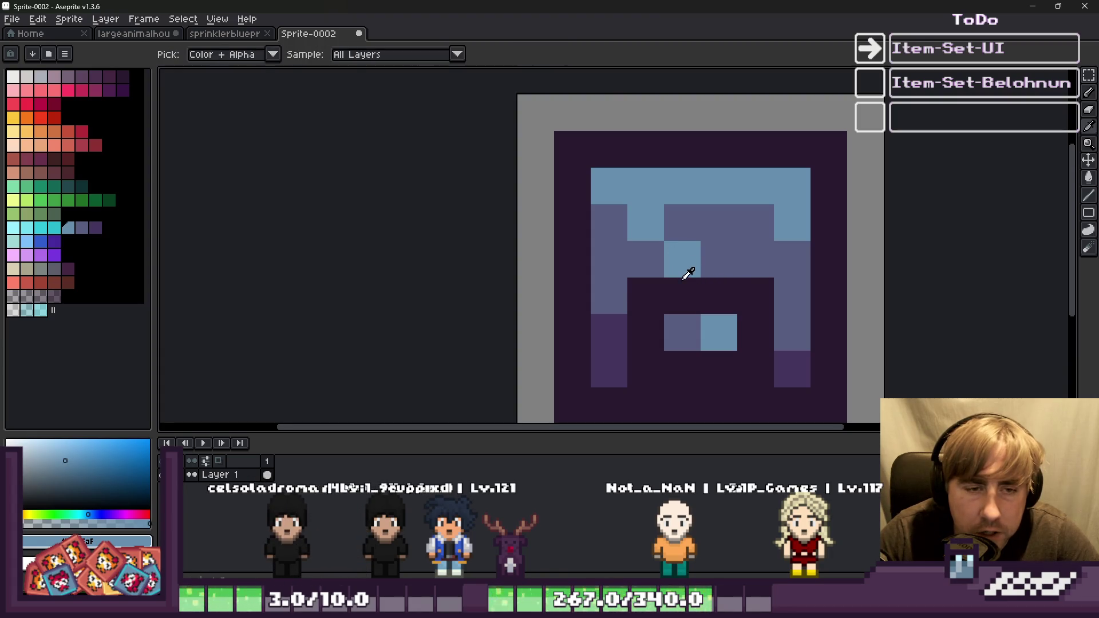
click(703, 260)
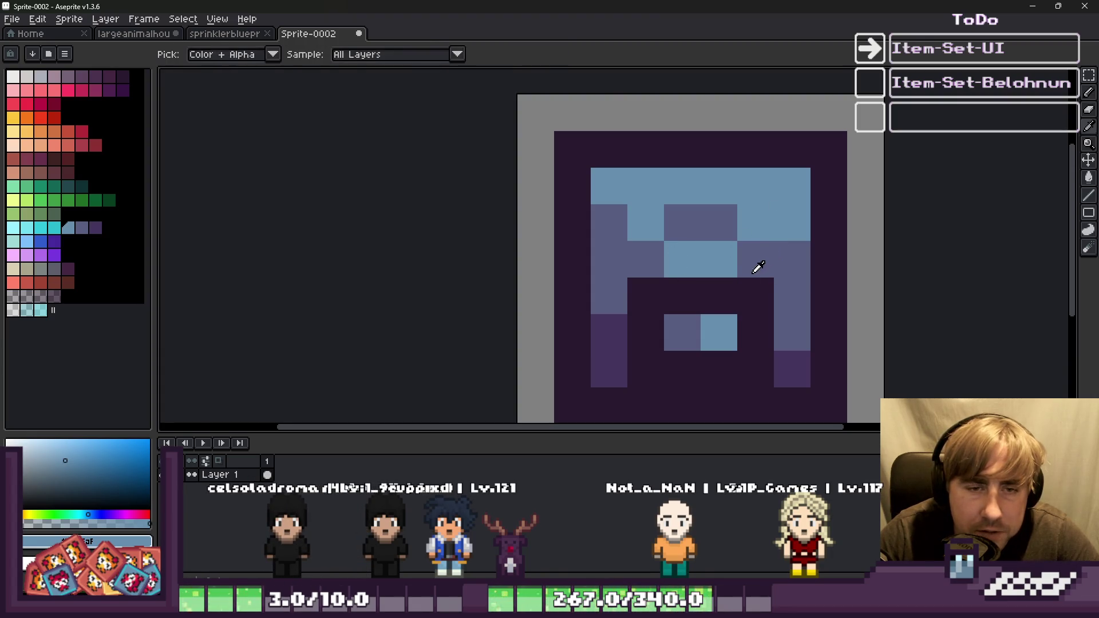
alt+click(757, 260)
drag(792, 223, 755, 186)
click(646, 186)
Darken the upper medium-purple pixels and recolour left-side pixels light blue and dark purple.
click(681, 218)
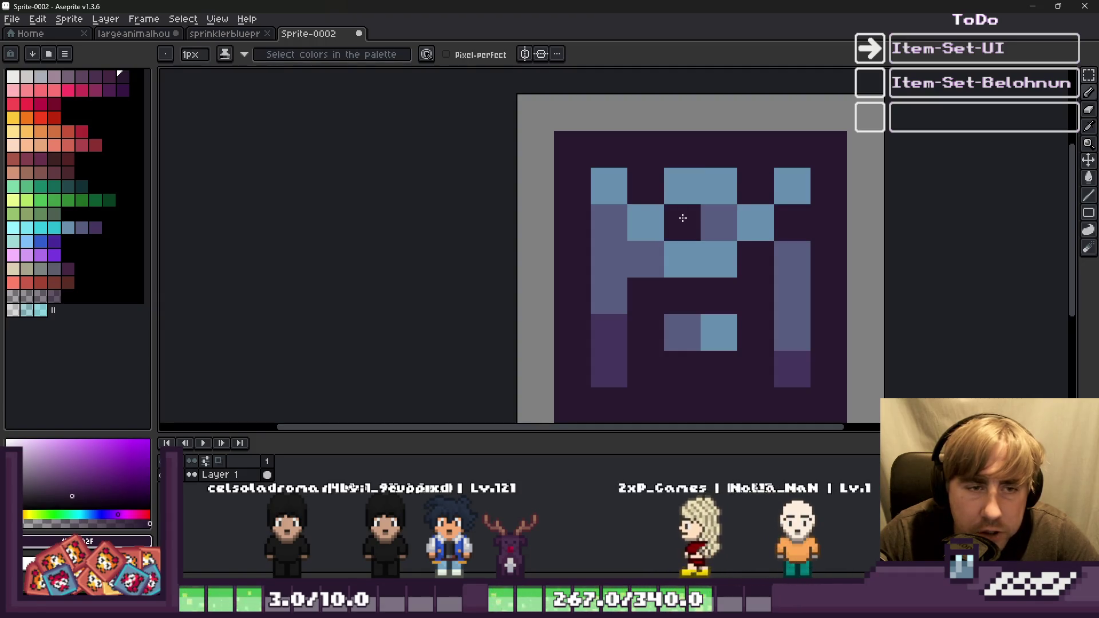
click(702, 218)
scroll(636, 254, down, 2)
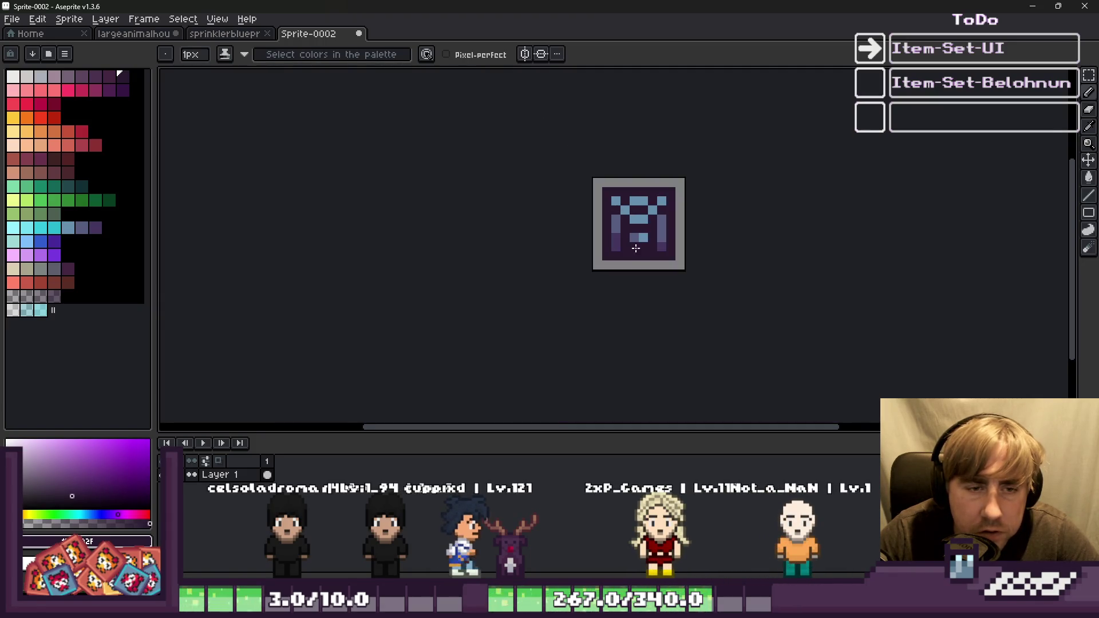
scroll(624, 229, up, 1)
alt+click(632, 186)
click(611, 214)
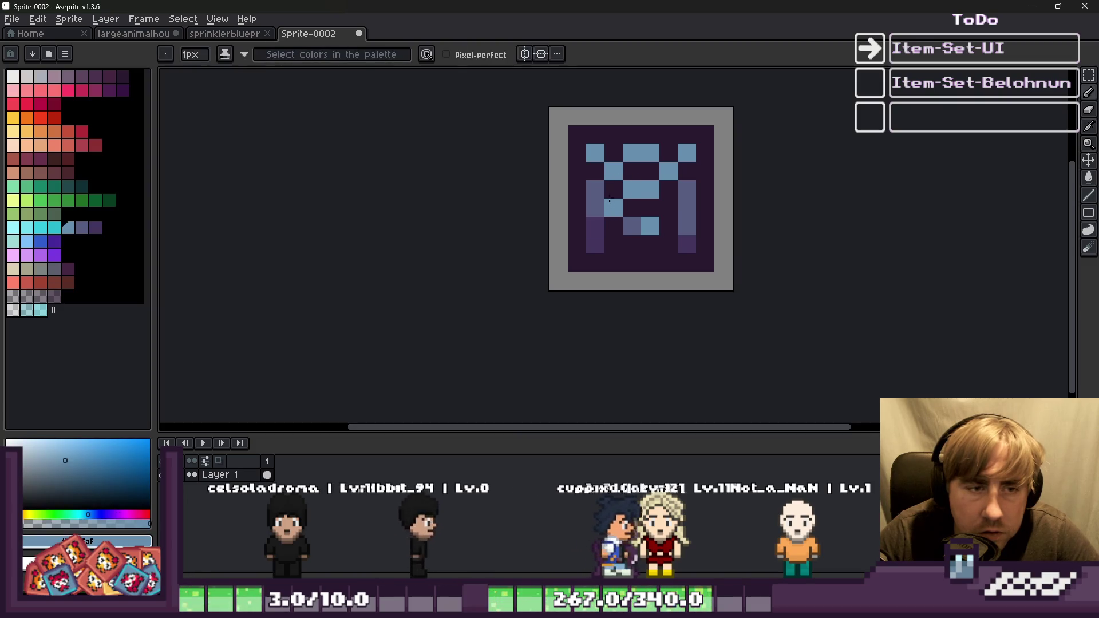
alt+click(614, 241)
click(595, 208)
click(596, 245)
Paint a left-side and a lower-row pixel light blue, and darken another lower-row pixel.
alt+click(614, 209)
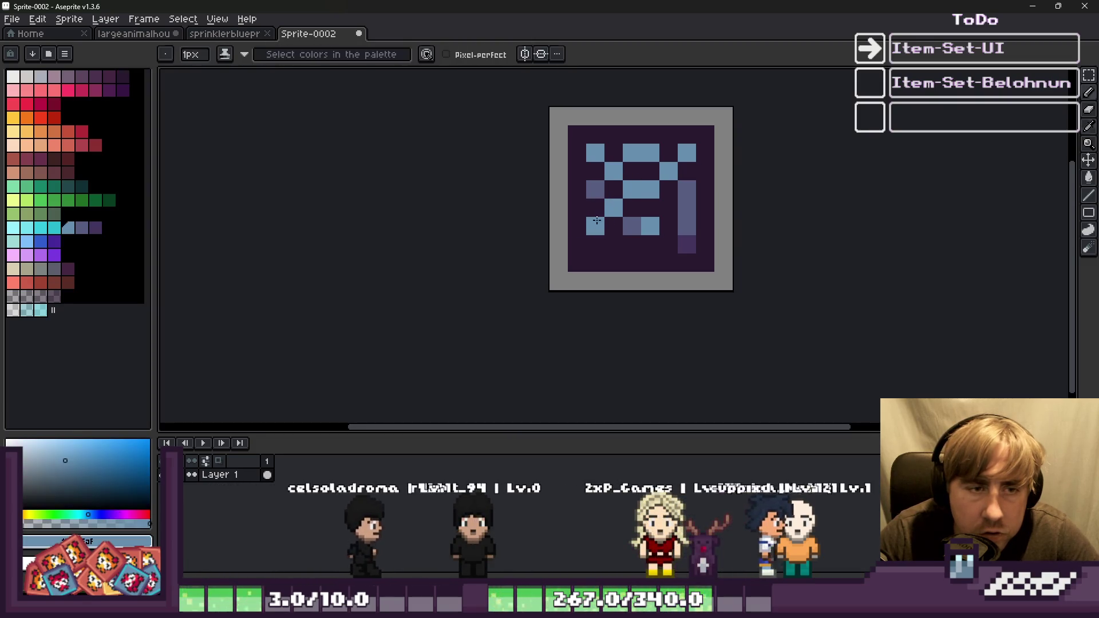
click(596, 226)
scroll(621, 202, up, 2)
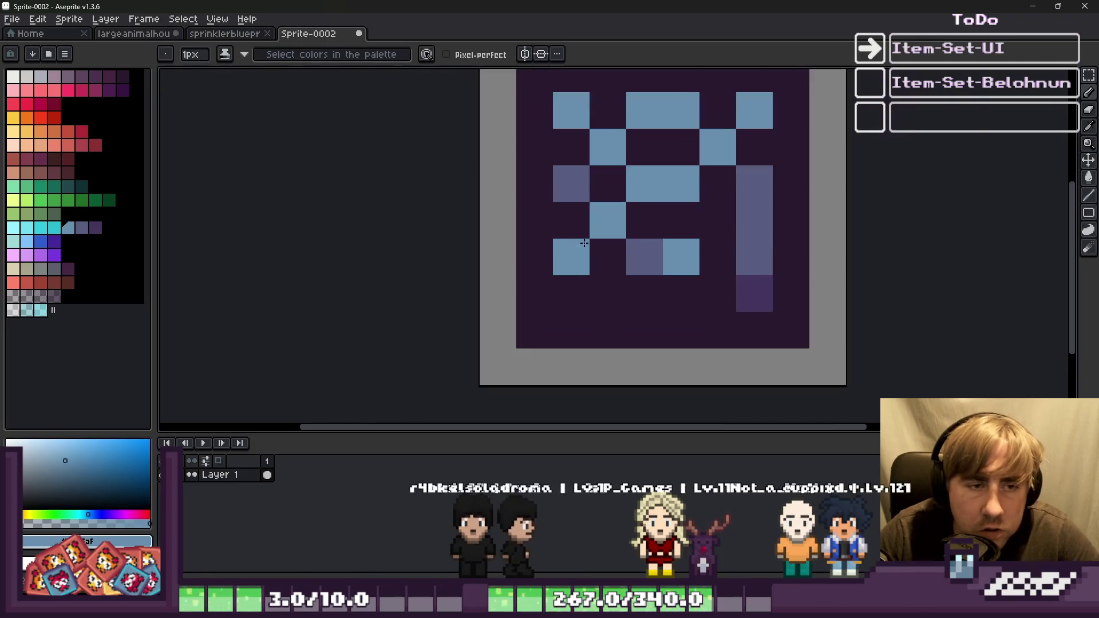
scroll(561, 162, down, 2)
click(657, 233)
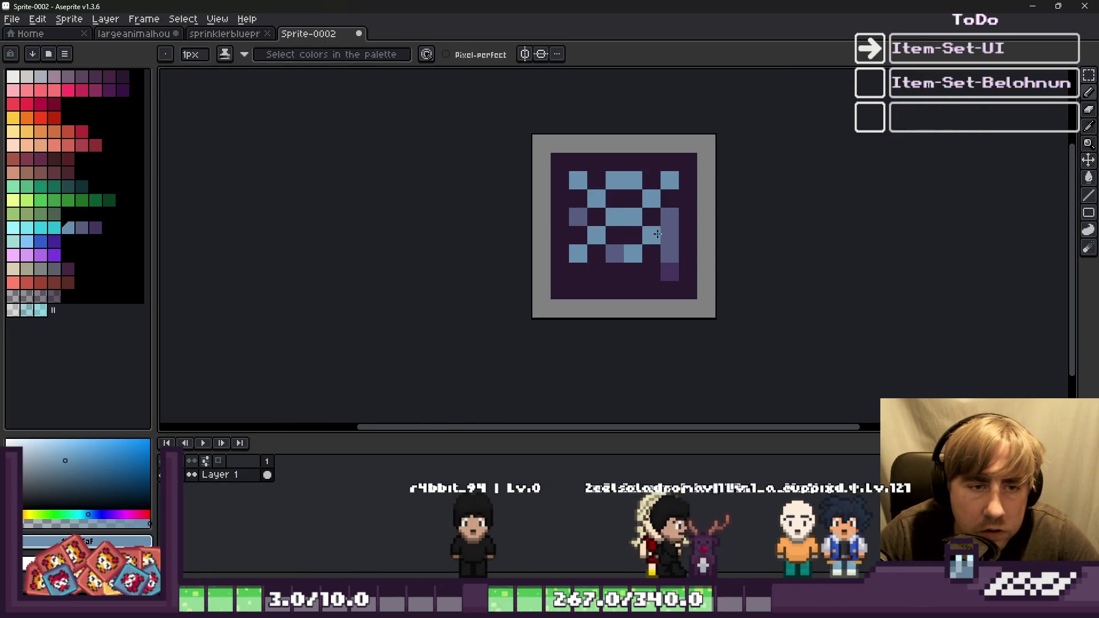
alt+click(656, 216)
click(668, 235)
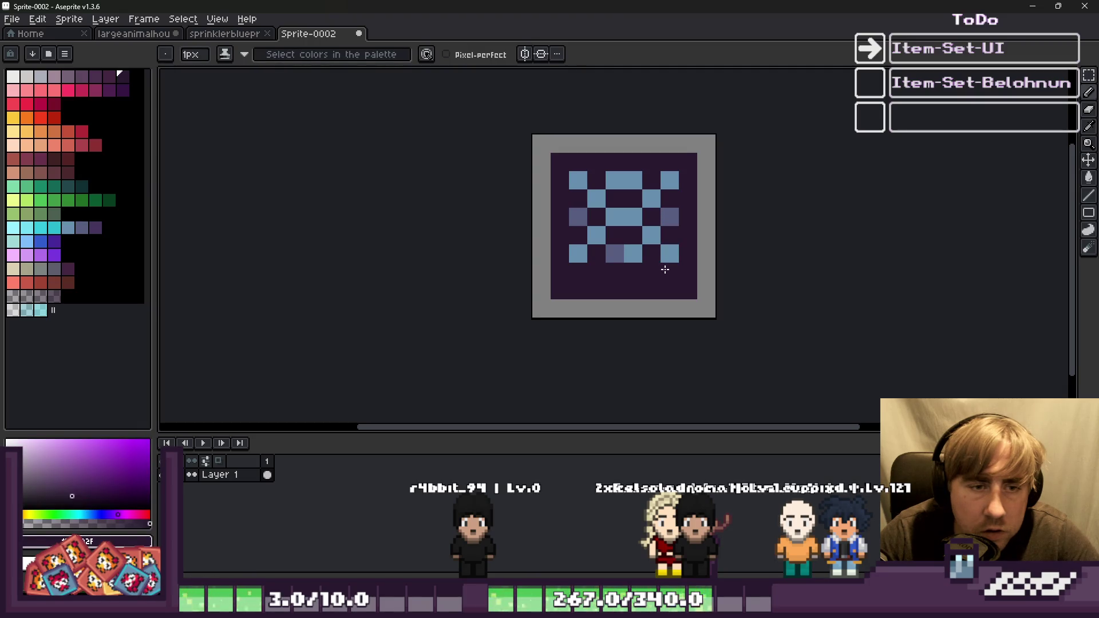
Recolour top-left and second-row pixels muted purple and turn the top-row middle pixels blue.
alt+click(615, 253)
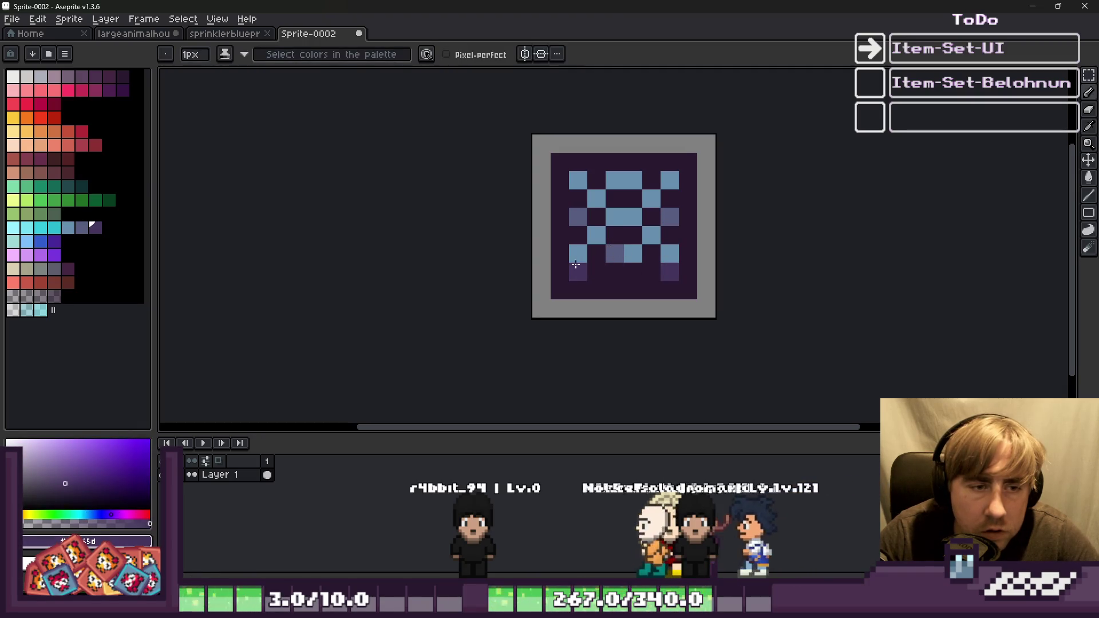
scroll(675, 246, down, 2)
scroll(676, 246, up, 3)
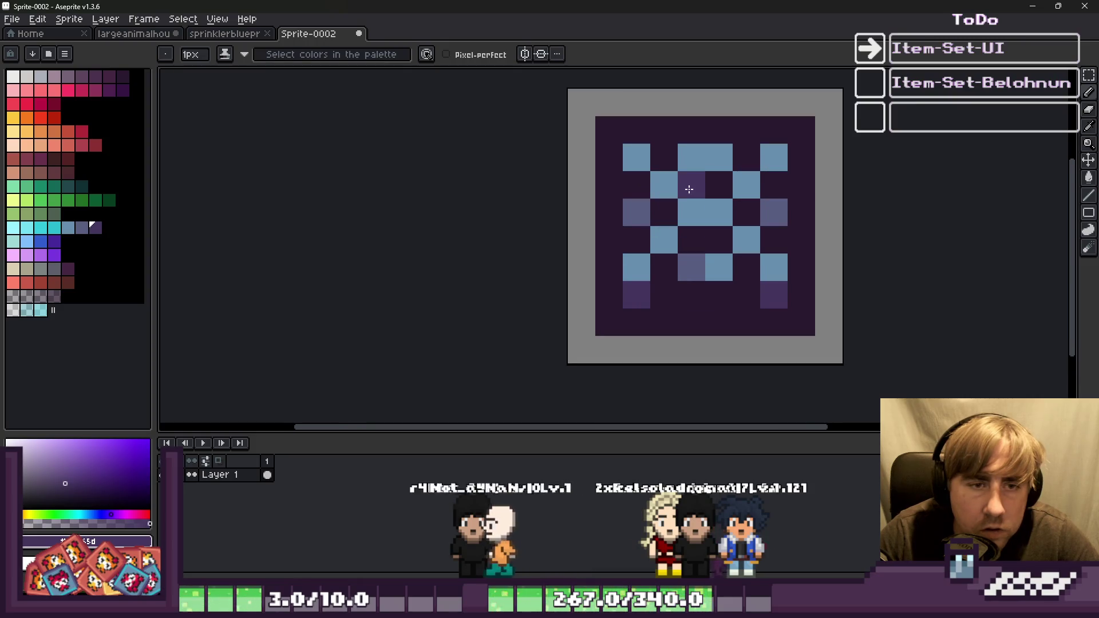
alt+click(649, 211)
click(634, 160)
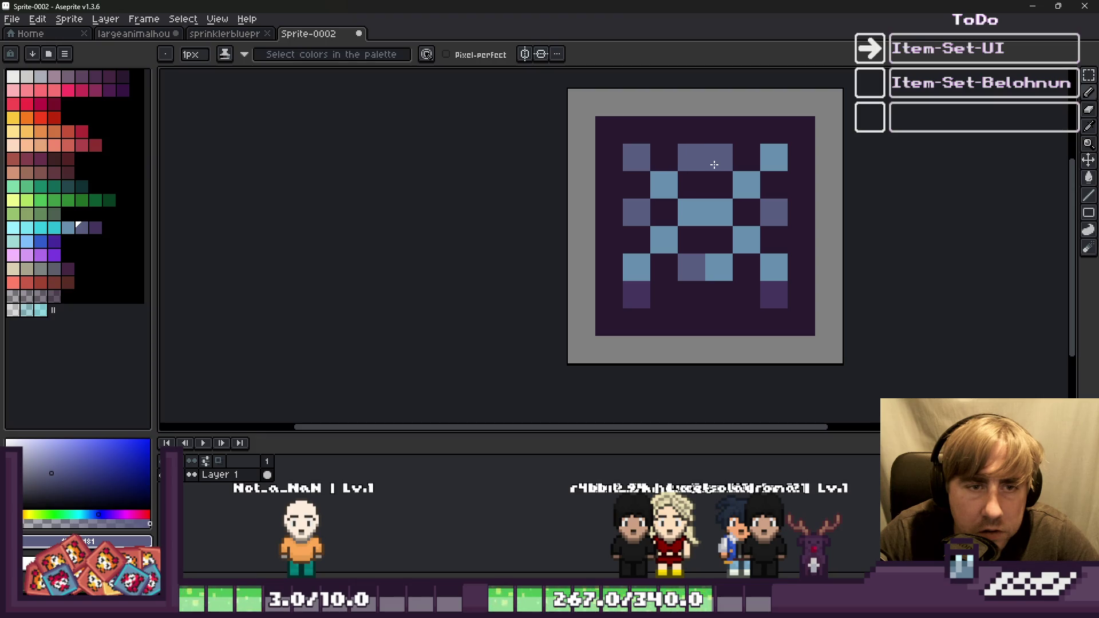
click(765, 159)
click(739, 196)
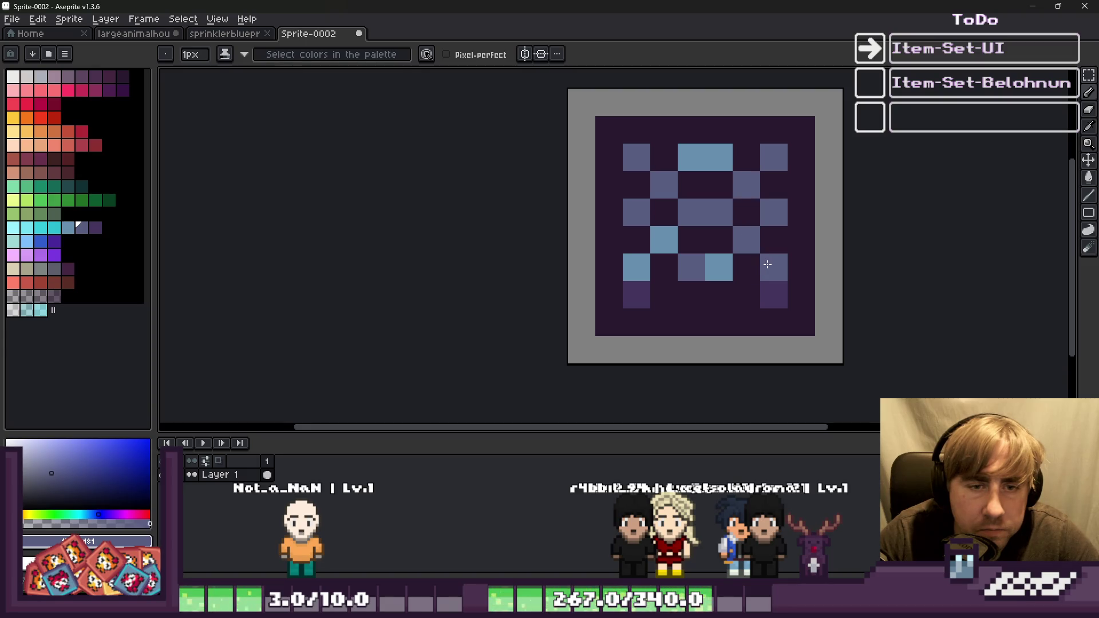
scroll(677, 216, down, 5)
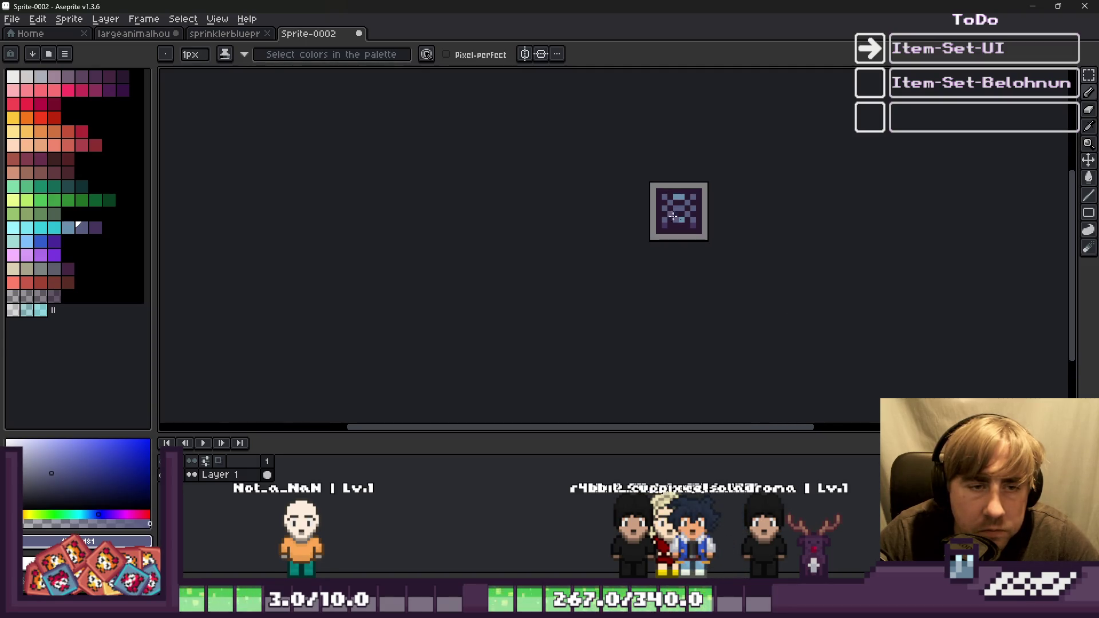
scroll(673, 217, up, 3)
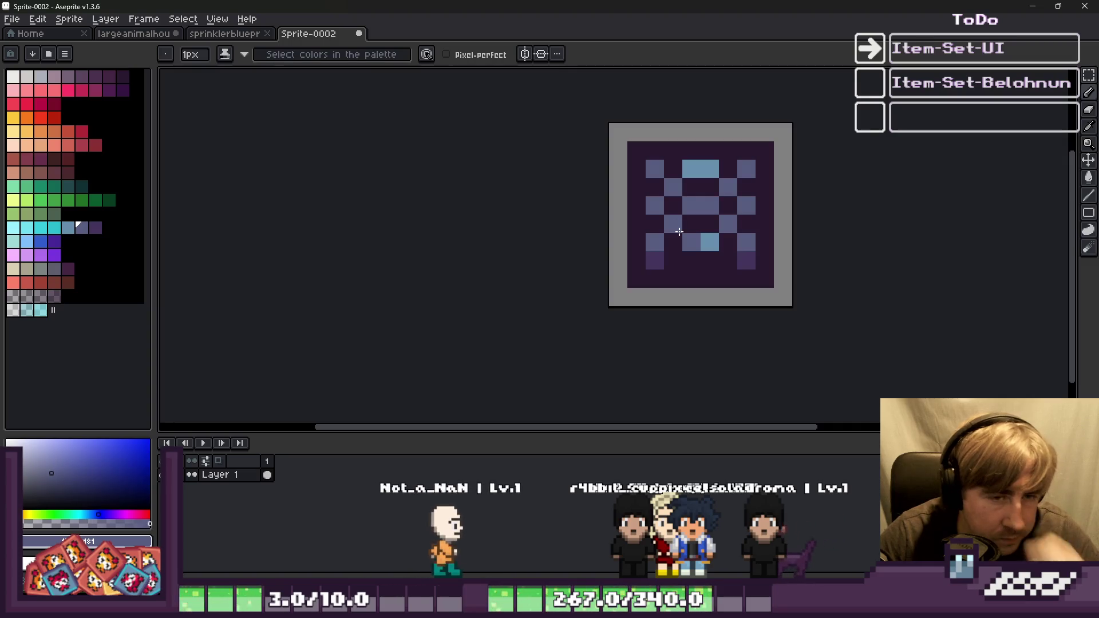
Paint the lower-left, lower-right and another lower pixel light blue, undoing a stray slate pixel.
alt+click(709, 242)
click(654, 242)
click(746, 241)
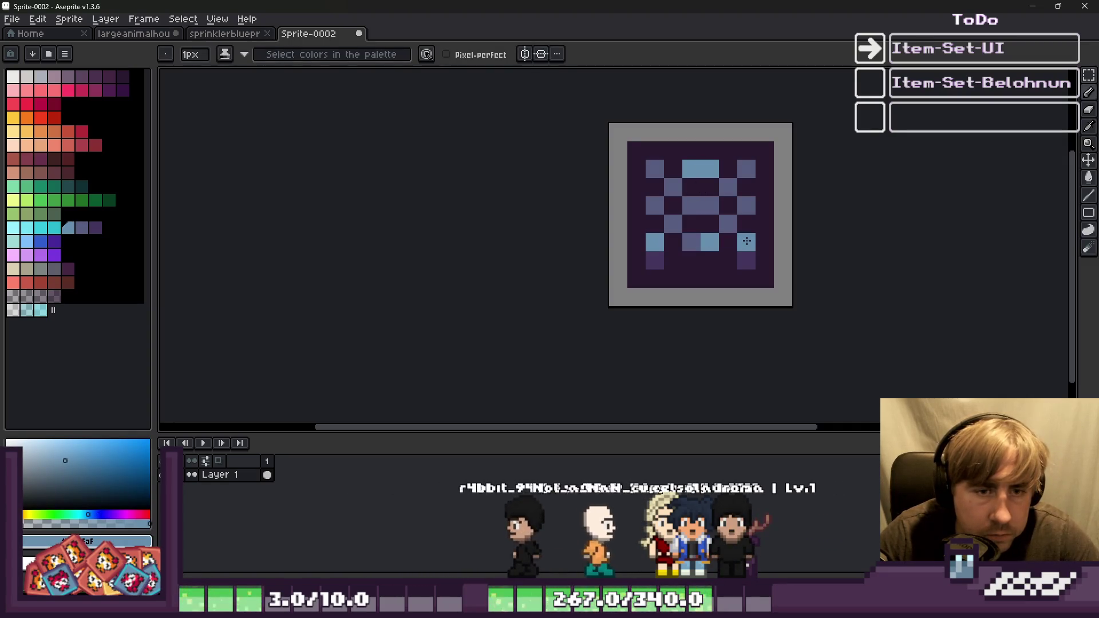
click(704, 223)
scroll(584, 218, down, 5)
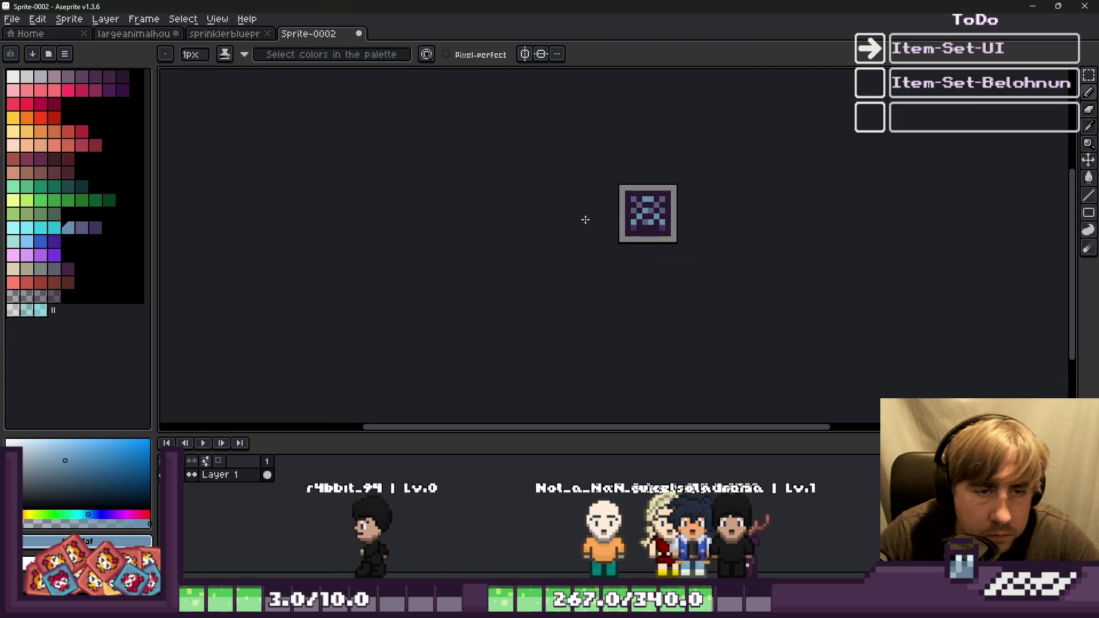
scroll(570, 218, up, 4)
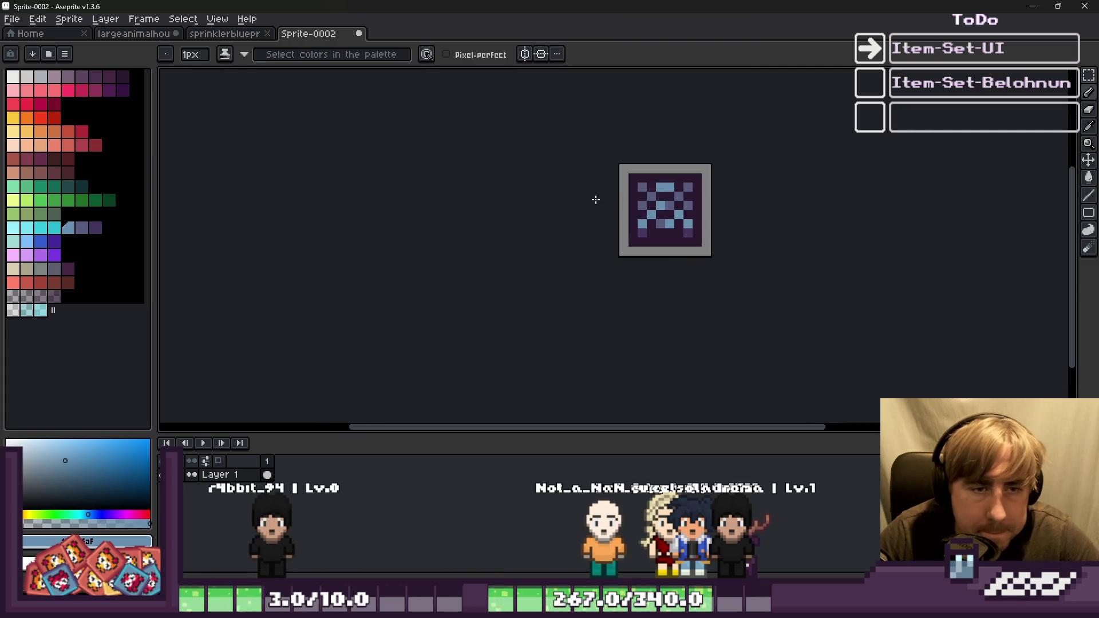
scroll(628, 201, up, 5)
key(ctrl+z)
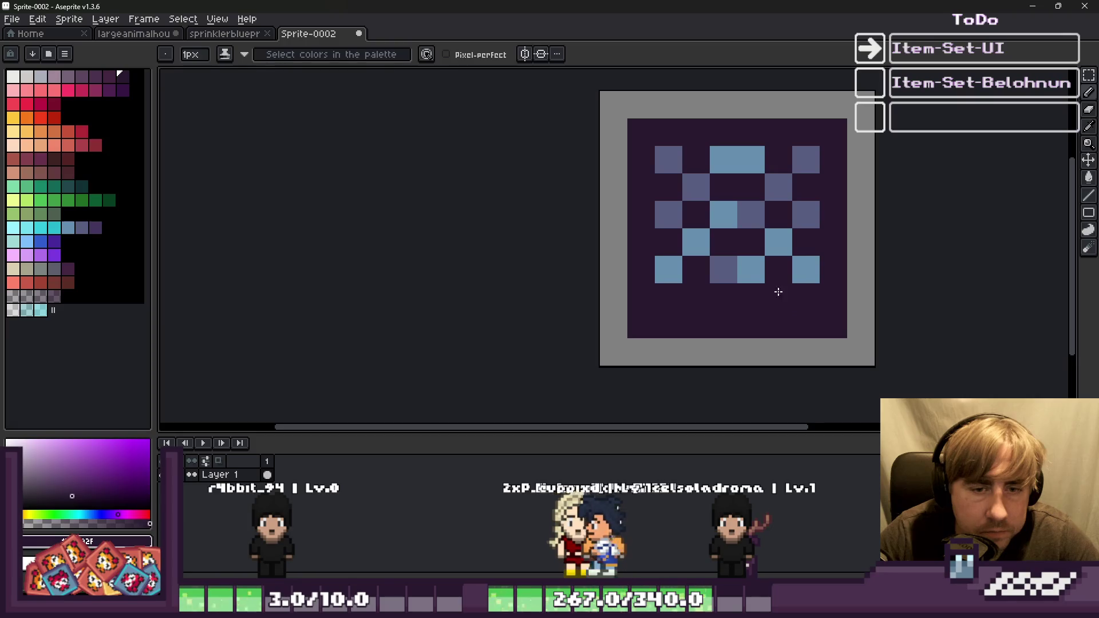
alt+click(721, 265)
click(715, 293)
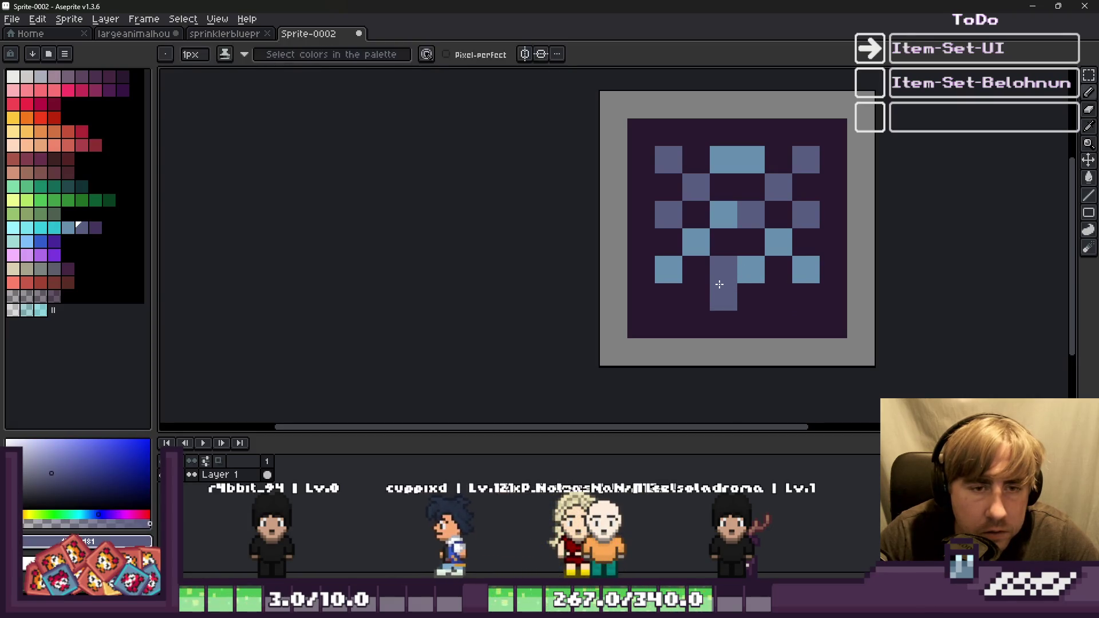
key(ctrl+z)
key(ctrl+z)
Paint bottom-row pixels dark purple, undo a stray border pixel, and recolour a light-blue pixel purple.
alt+click(804, 293)
click(755, 293)
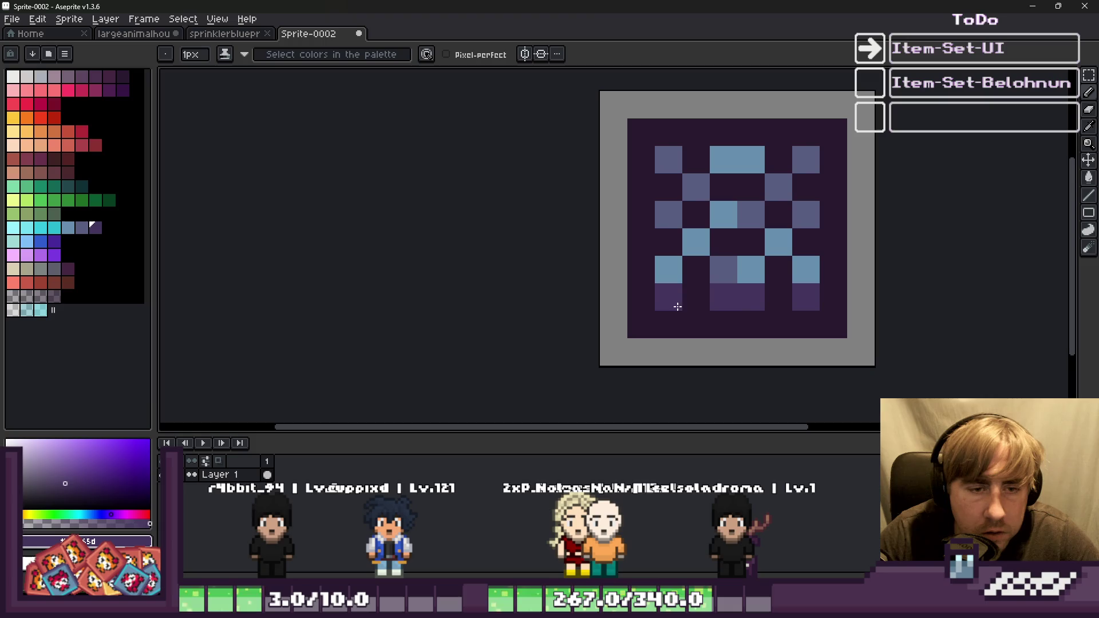
scroll(615, 267, down, 4)
key(ctrl+z)
scroll(659, 275, up, 2)
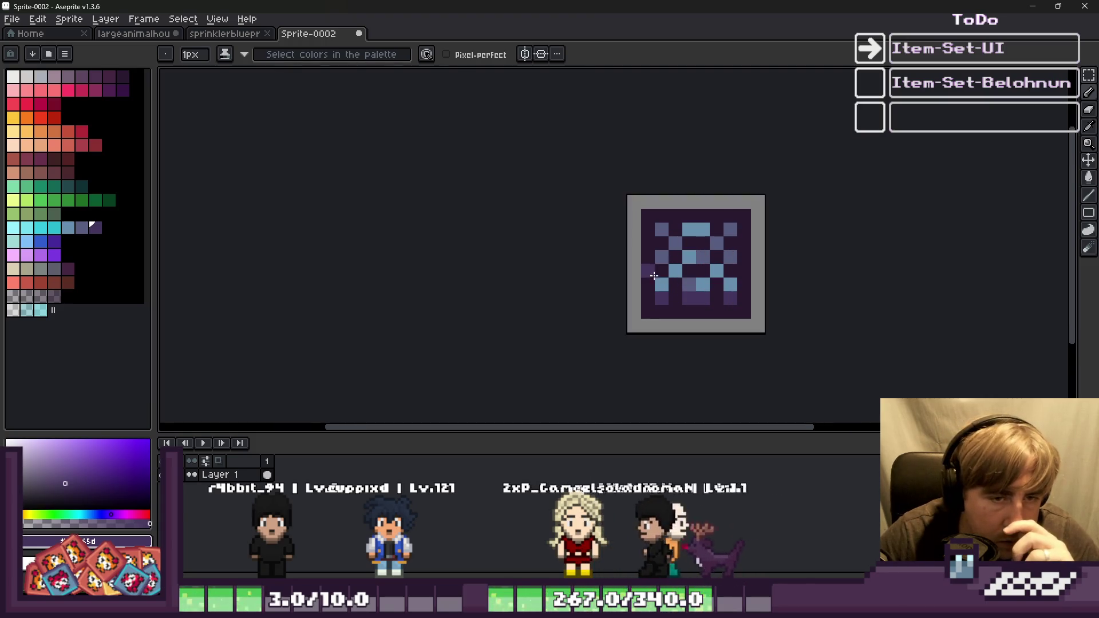
scroll(663, 283, up, 1)
click(664, 286)
scroll(664, 287, up, 1)
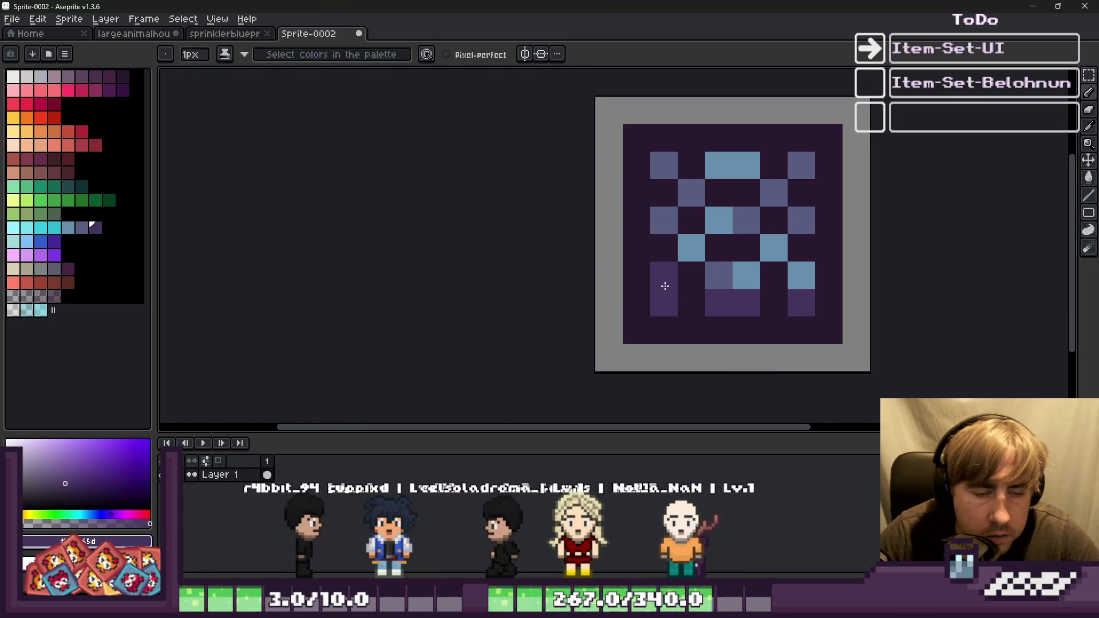
Finish the figure with slate and light-blue pixel touch-ups near the top-left and right.
alt+click(677, 218)
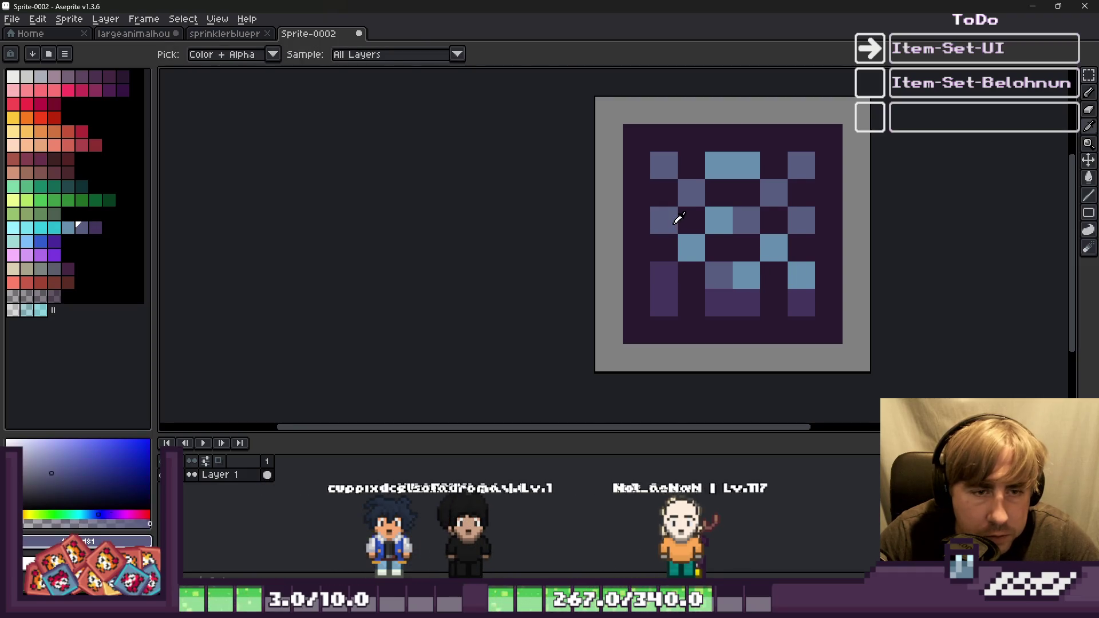
click(813, 276)
click(697, 251)
scroll(697, 247, down, 2)
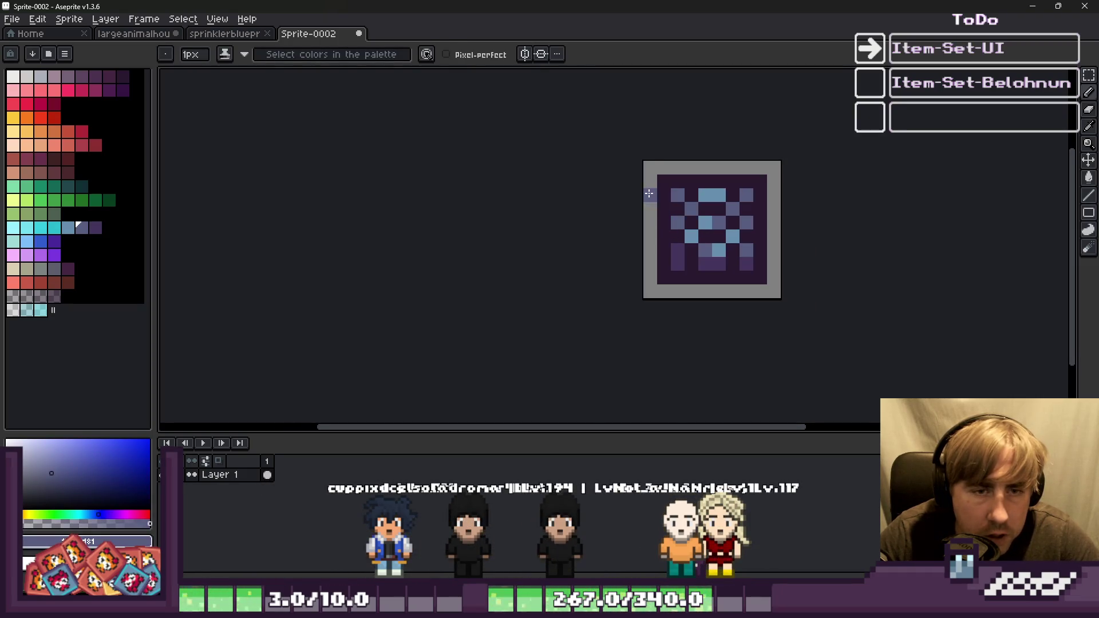
click(687, 193)
scroll(687, 192, up, 2)
alt+click(720, 194)
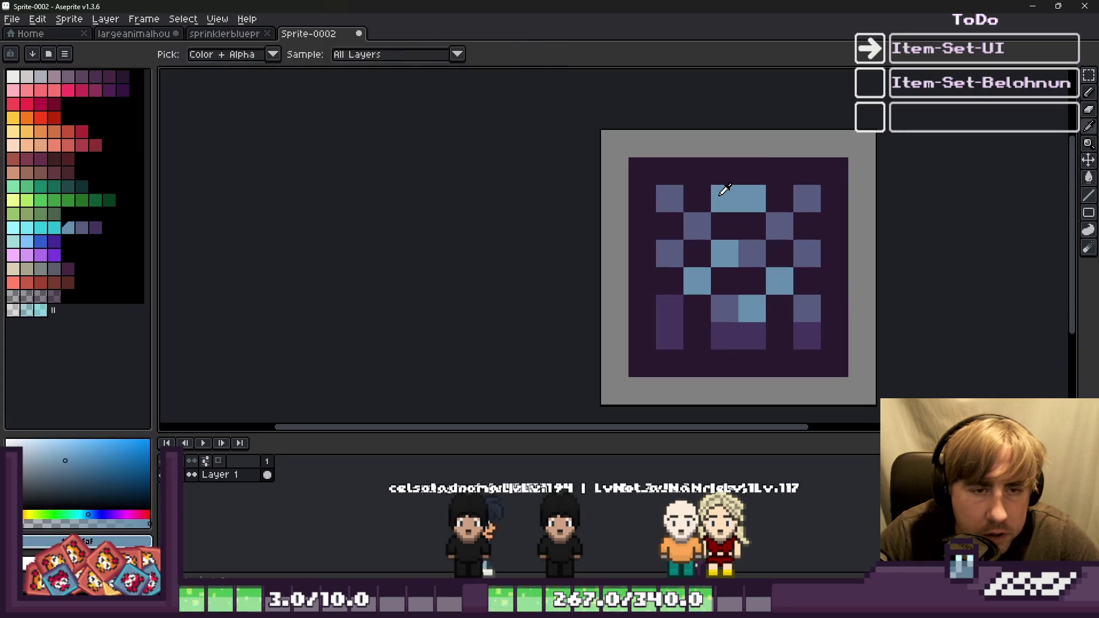
click(657, 202)
scroll(798, 199, down, 5)
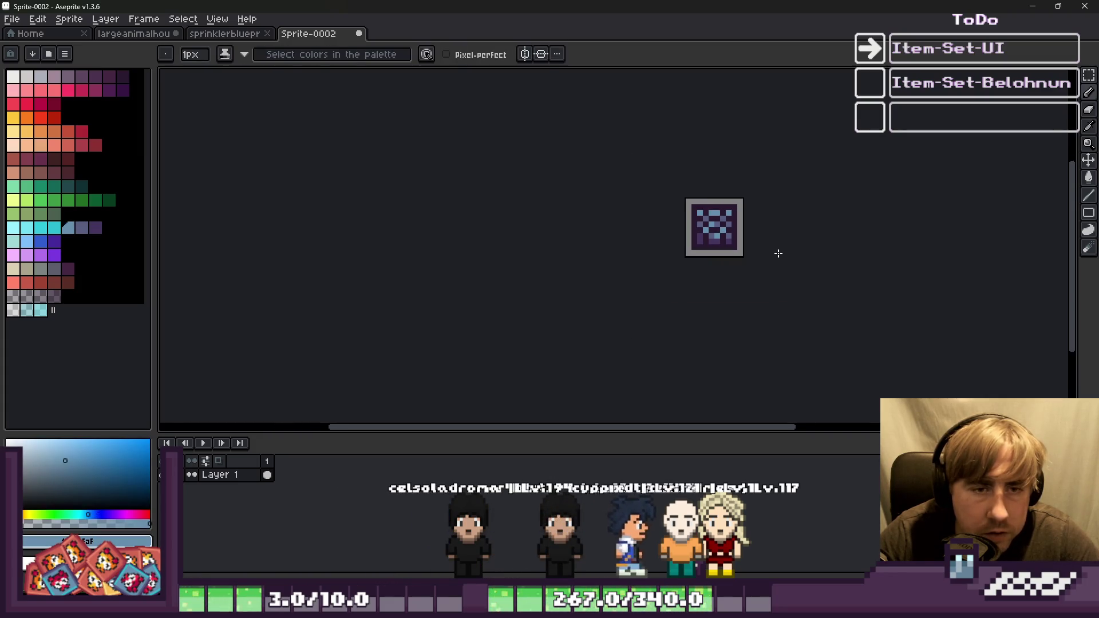
scroll(666, 215, up, 1)
Save the icon into Growth/Textures, changing the name from inventar to sprinklerblueprint_sprite_world.png.
key(v)
key(ctrl+s)
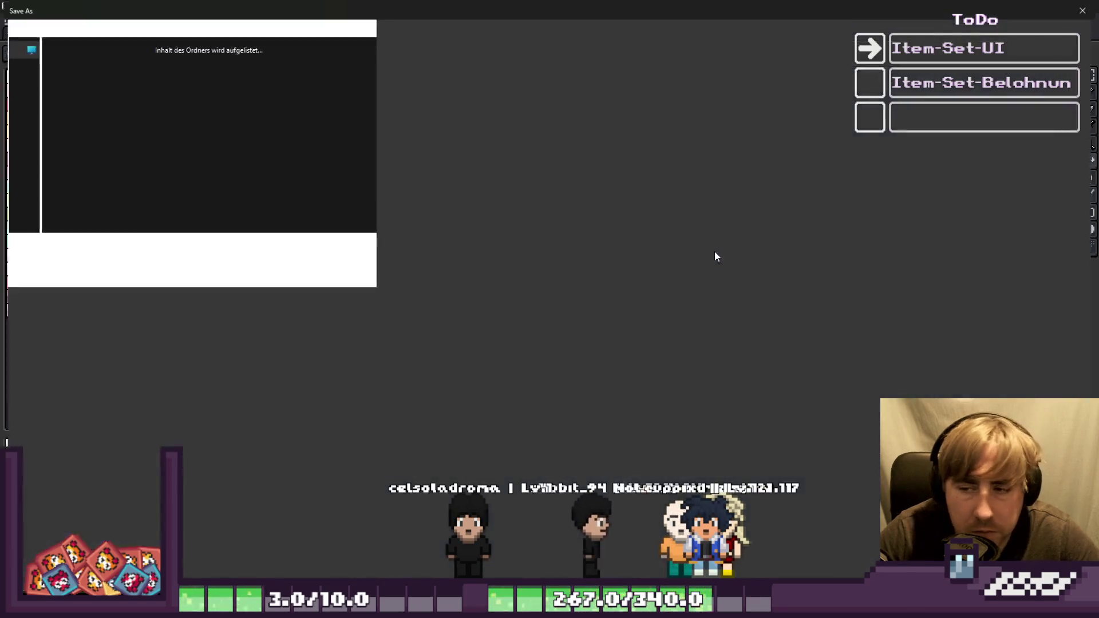
click(1007, 33)
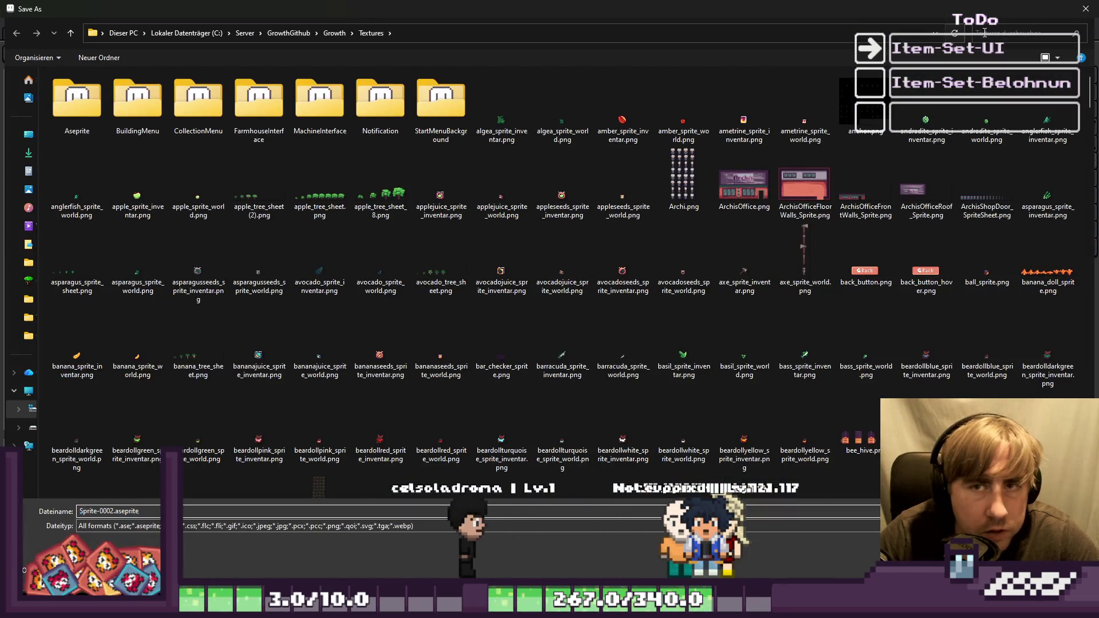
text(sprinkler)
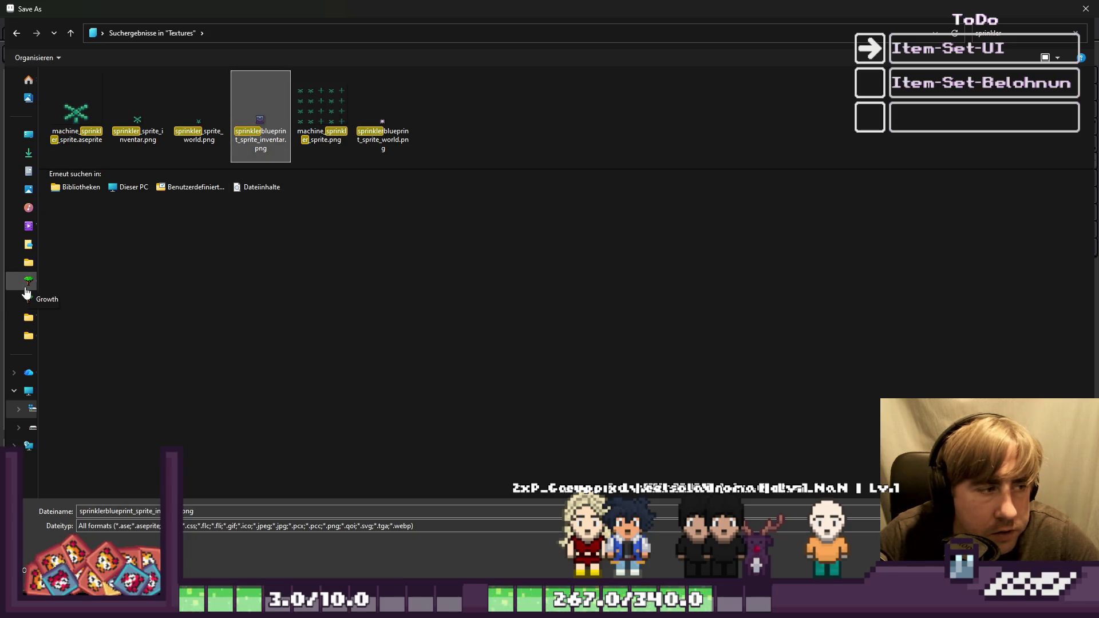
click(26, 287)
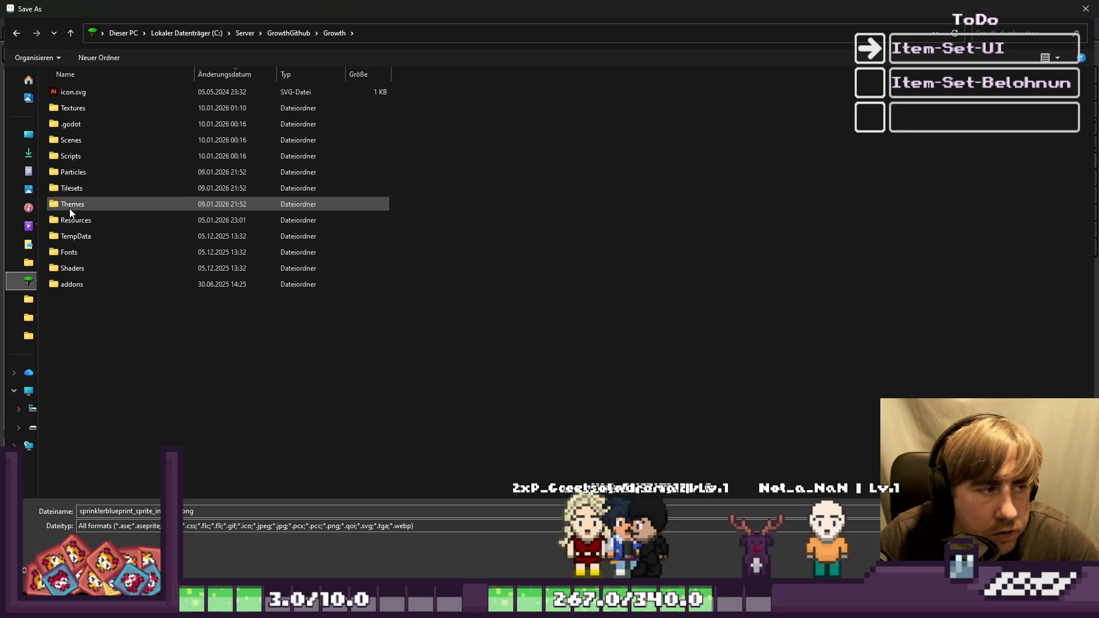
click(69, 109)
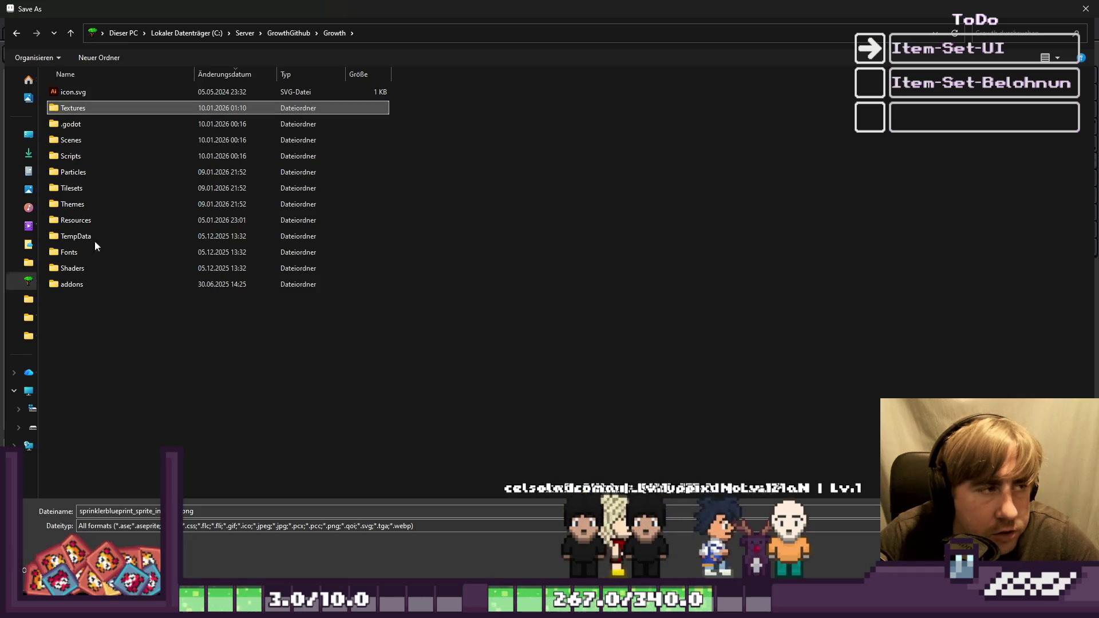
key(Return)
click(206, 566)
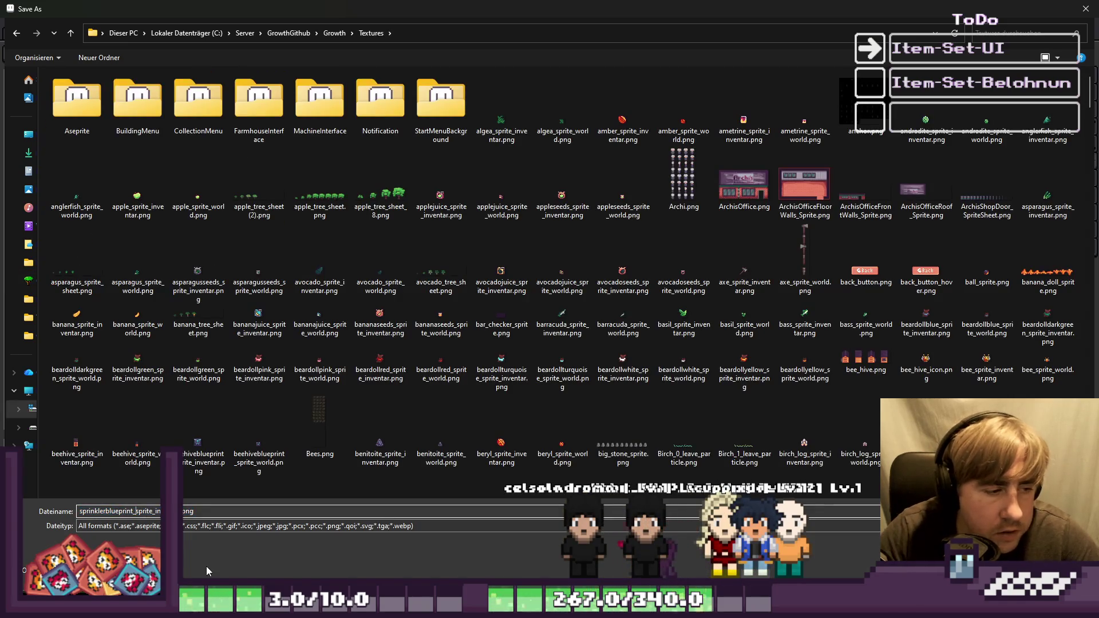
key(BackSpace)
key(BackSpace)
key(BackSpace)
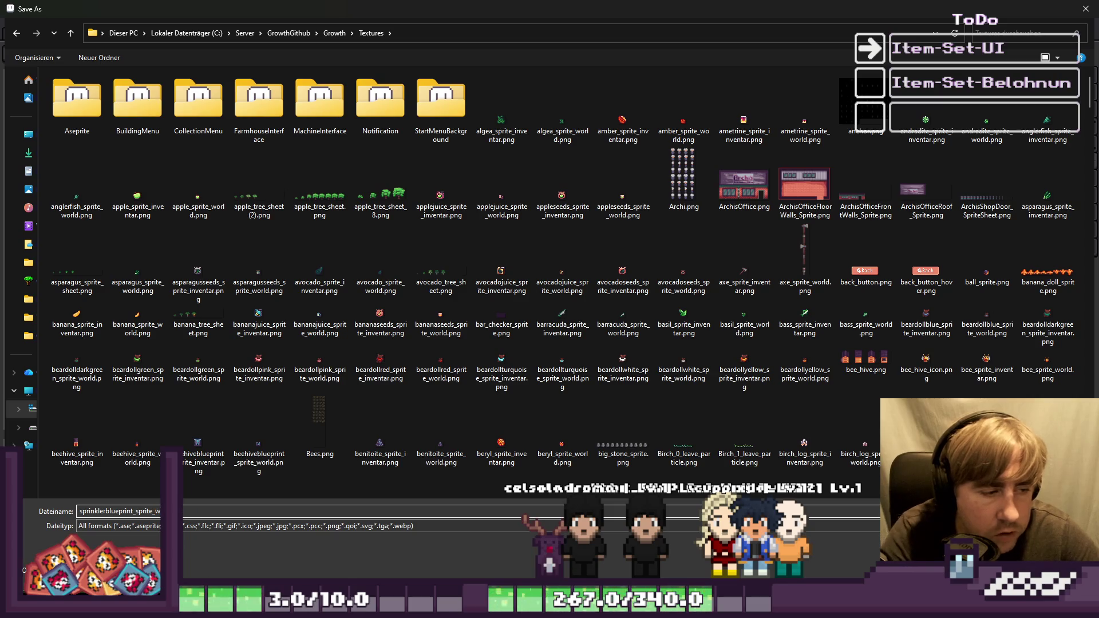
text(world.png)
key(Return)
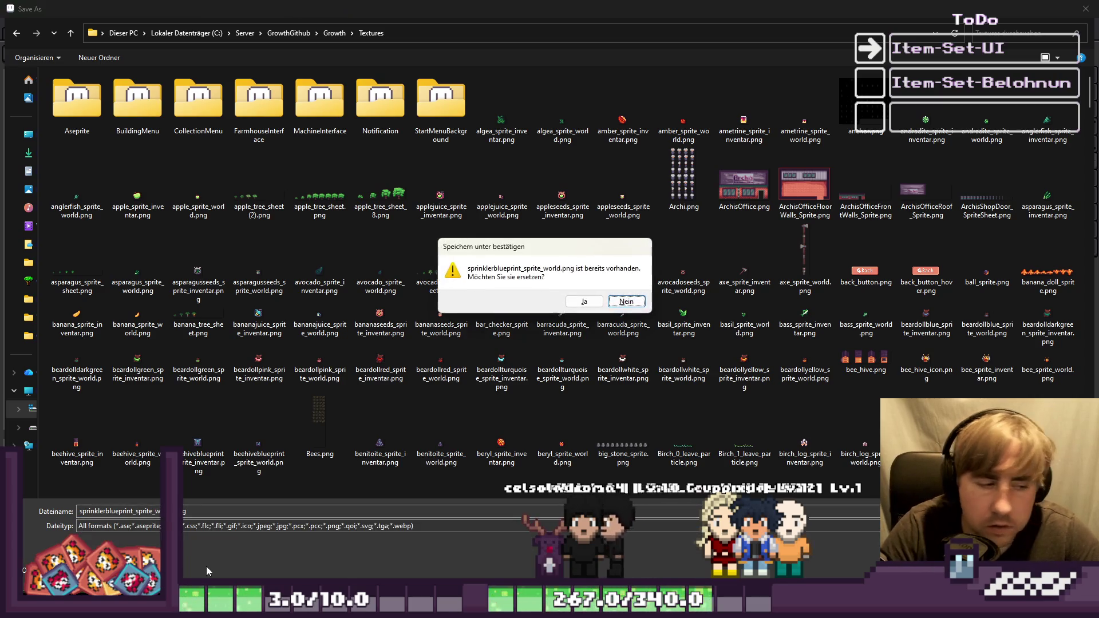
Confirm replacing the existing sprinklerblueprint_sprite_world.png with Ja.
key(j)
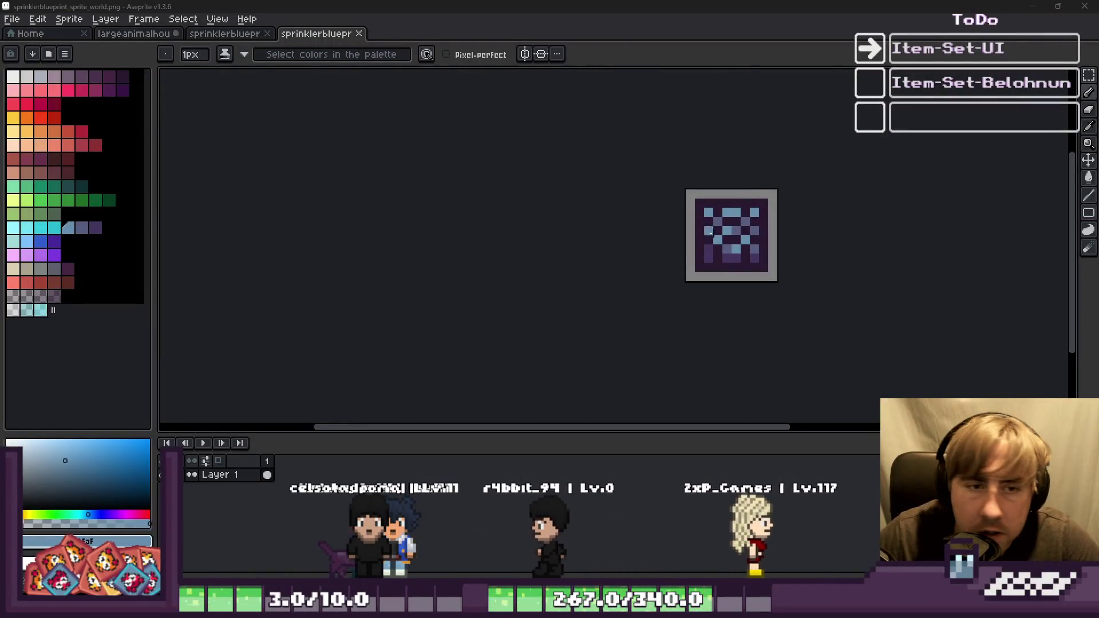
scroll(756, 212, up, 3)
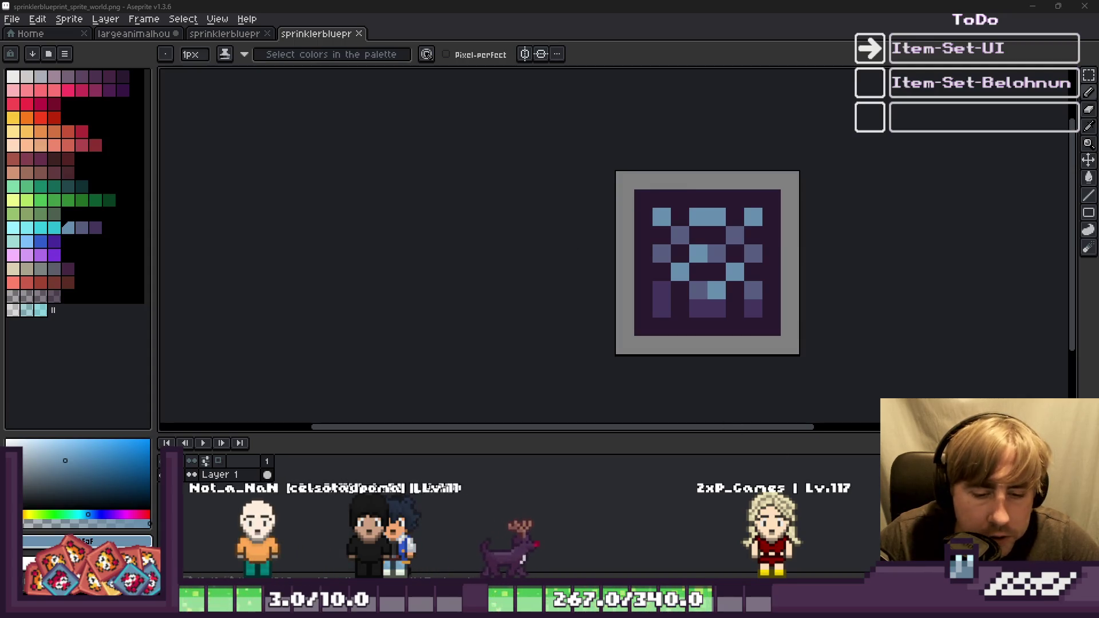